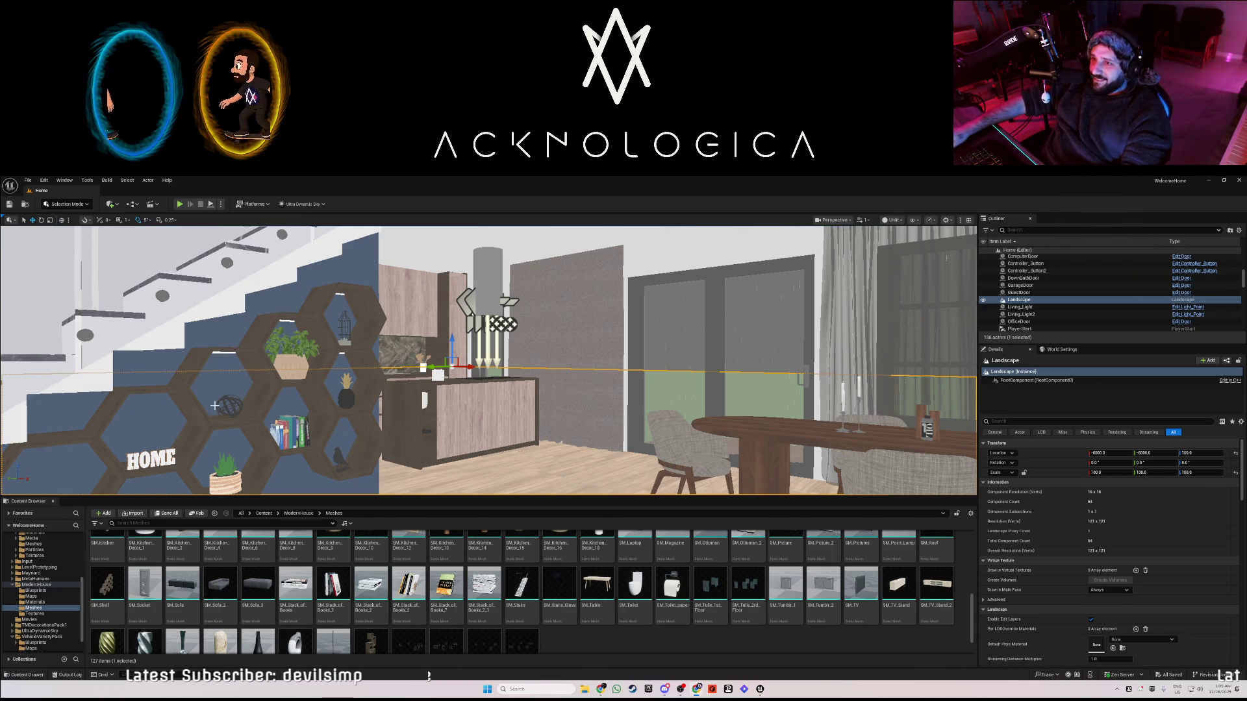
- Swing the view to the kitchen counter, frame the Landscape, then start Play In Editor
mouse_move(488, 360)
left_mouse_down()
mouse_move(519, 354)
mouse_move(481, 350)
mouse_move(637, 363)
left_mouse_up()
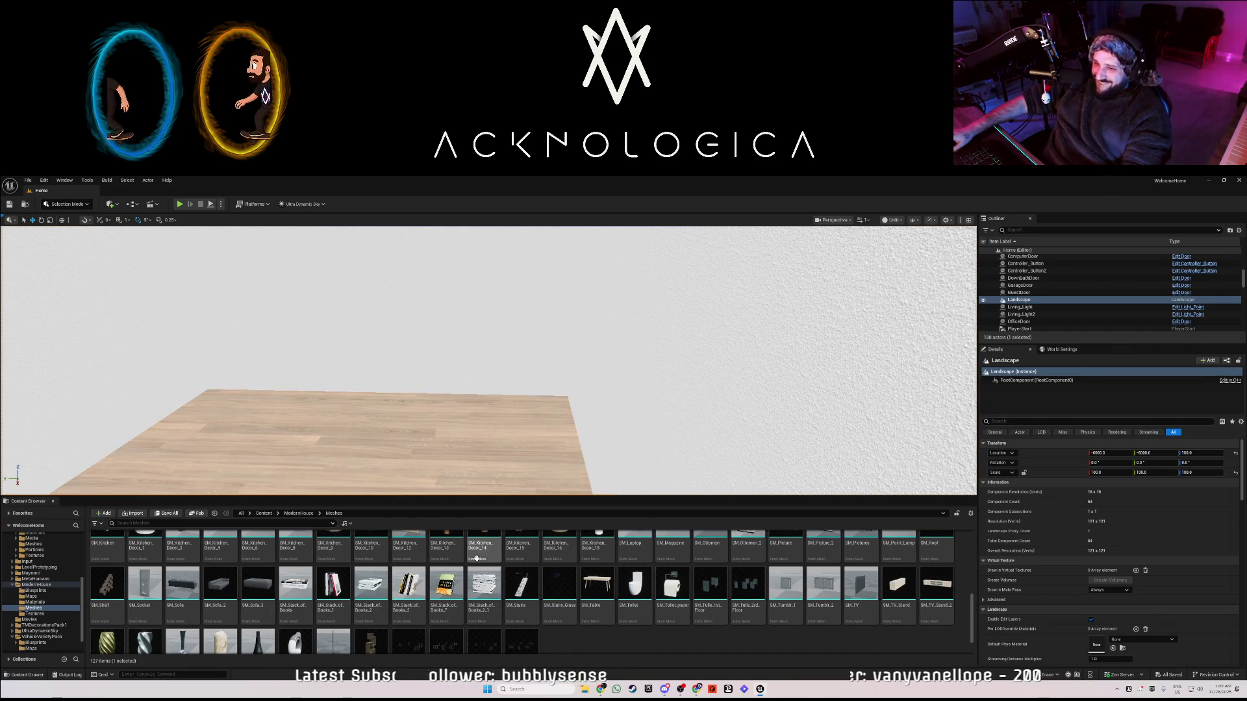
scroll(403, 594, "down", 2)
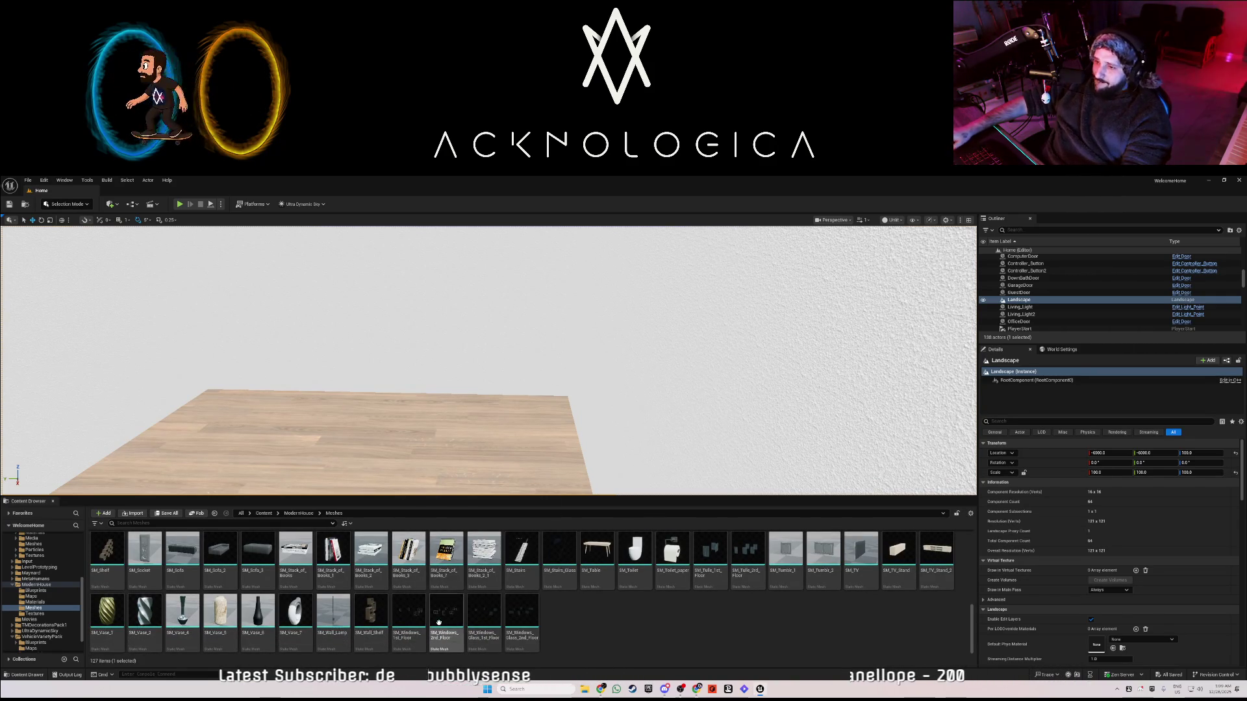
scroll(259, 606, "up", 2)
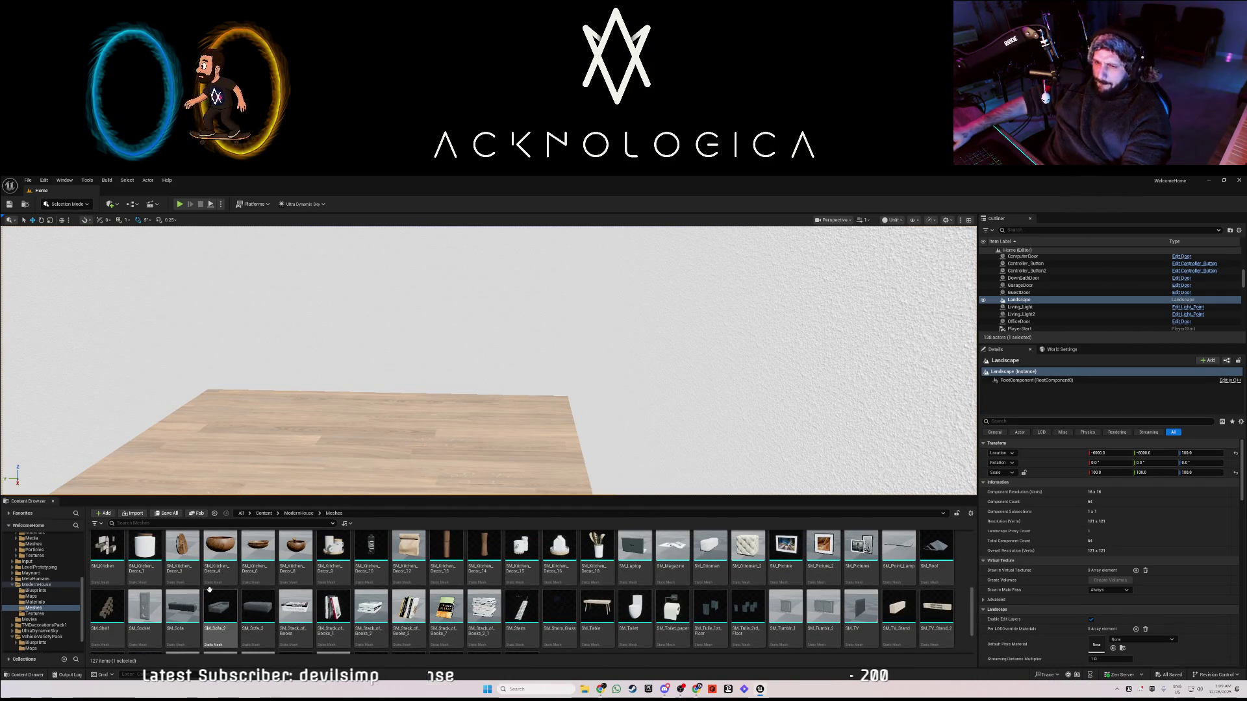
scroll(209, 589, "up", 1)
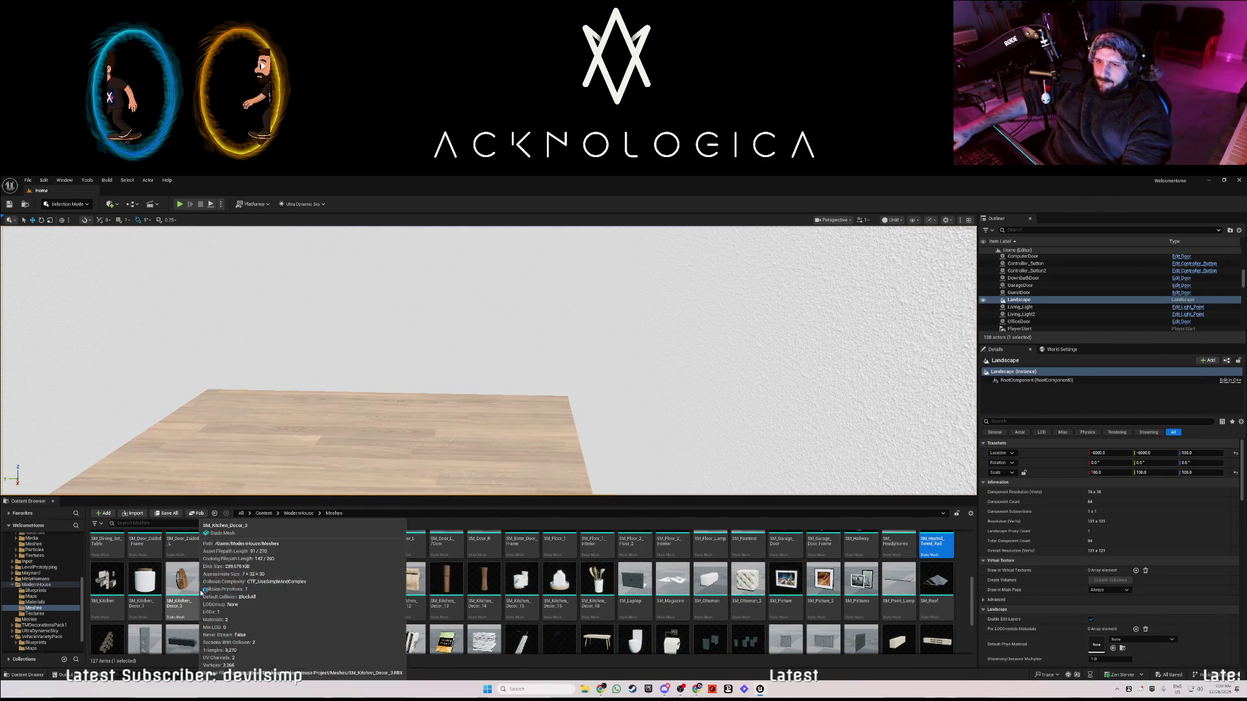
scroll(416, 588, "up", 3)
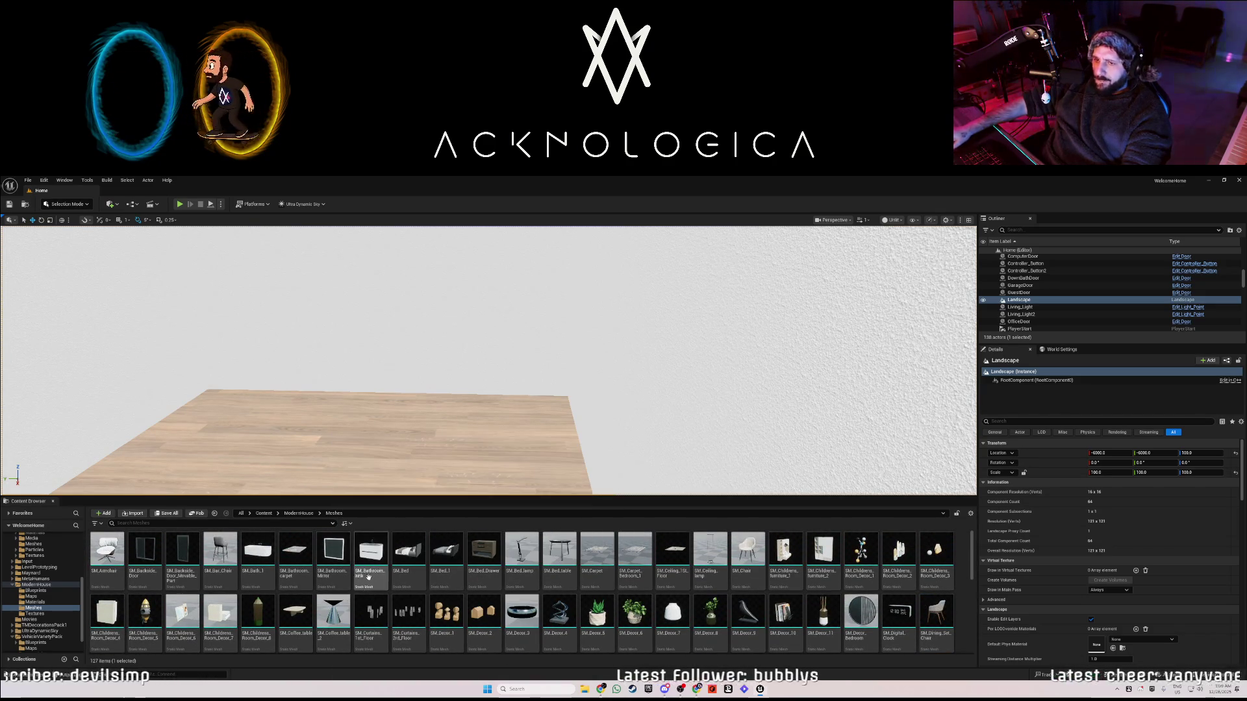
key("f")
scroll(488, 360, "down", 10)
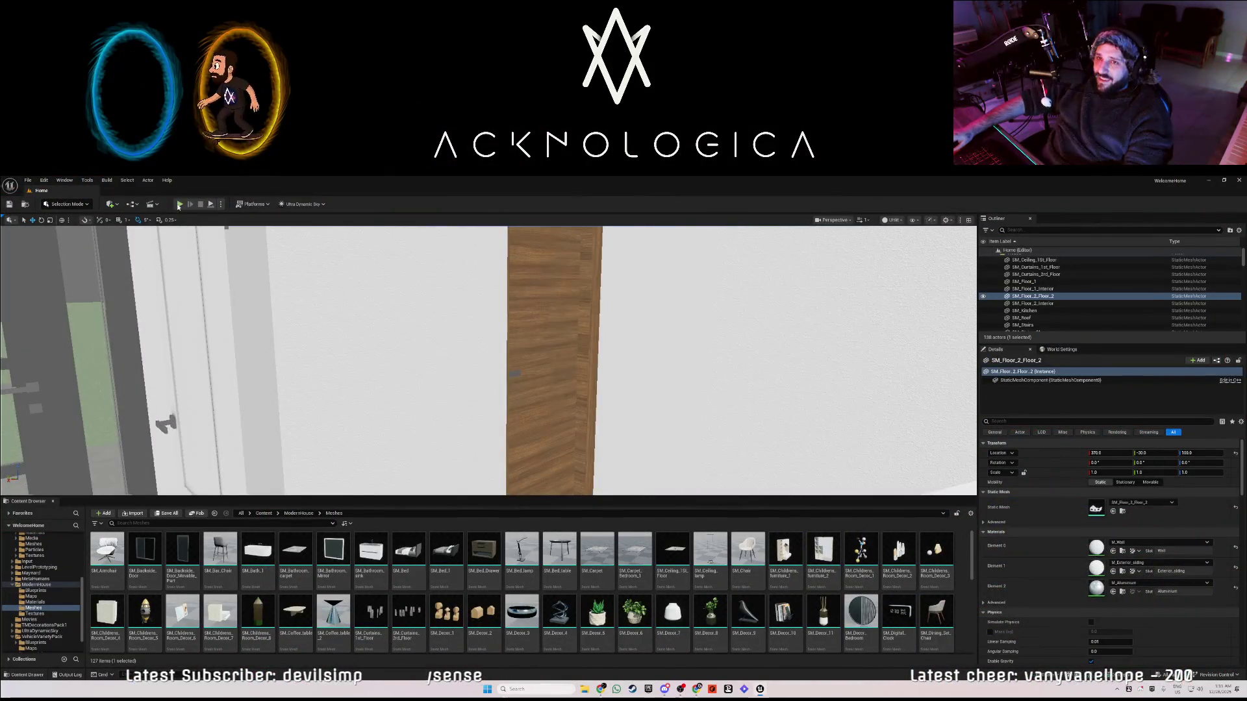
left_click(179, 205)
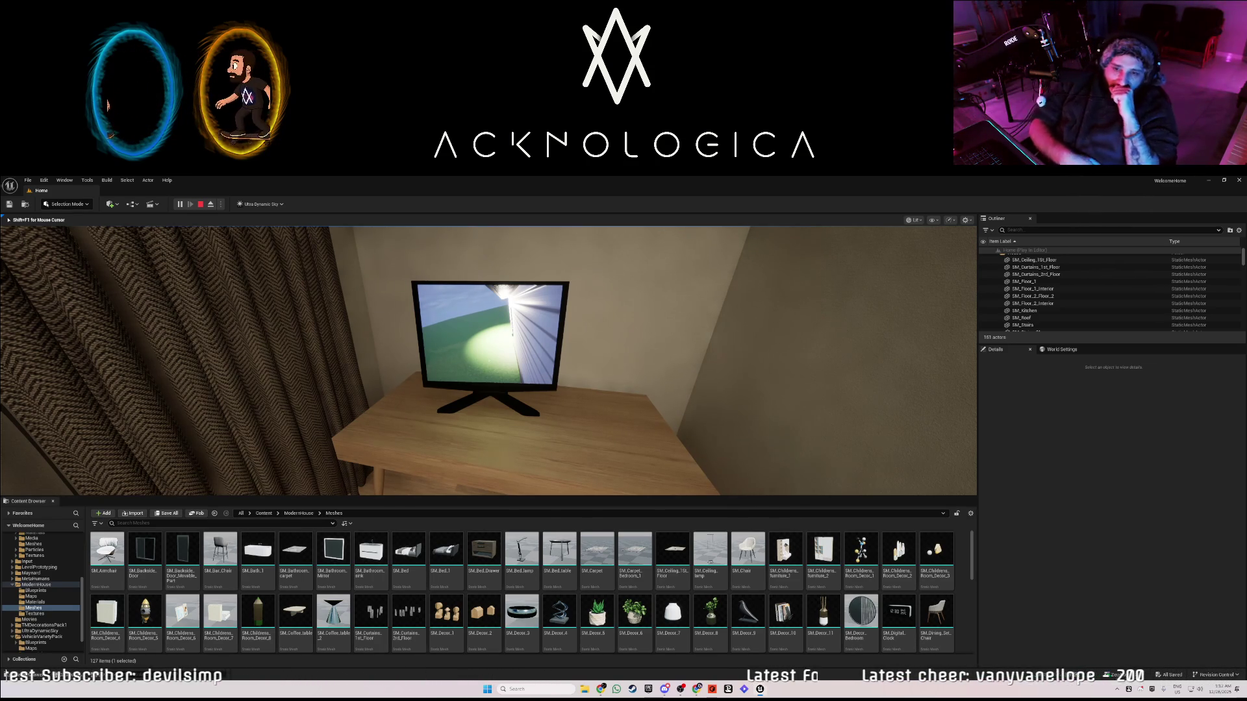
- Walk from the monitor table past the curtains into the dark room and look around
key("w")
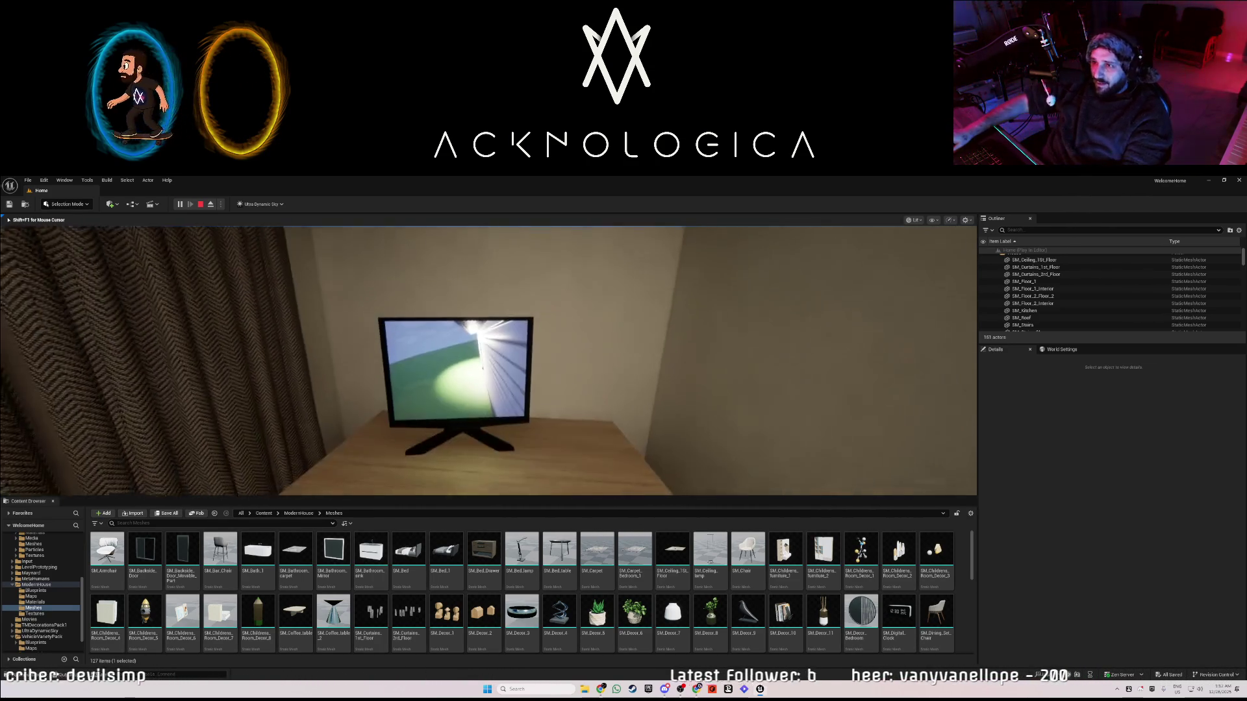
key("w")
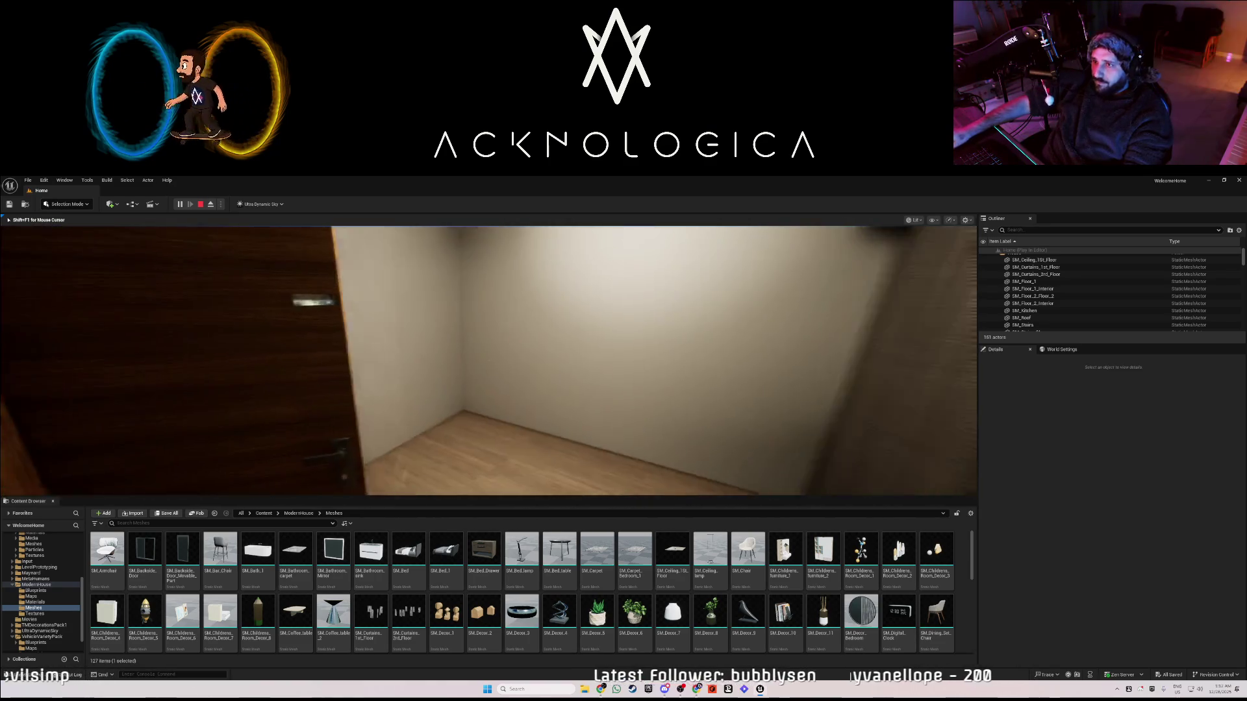
key("w")
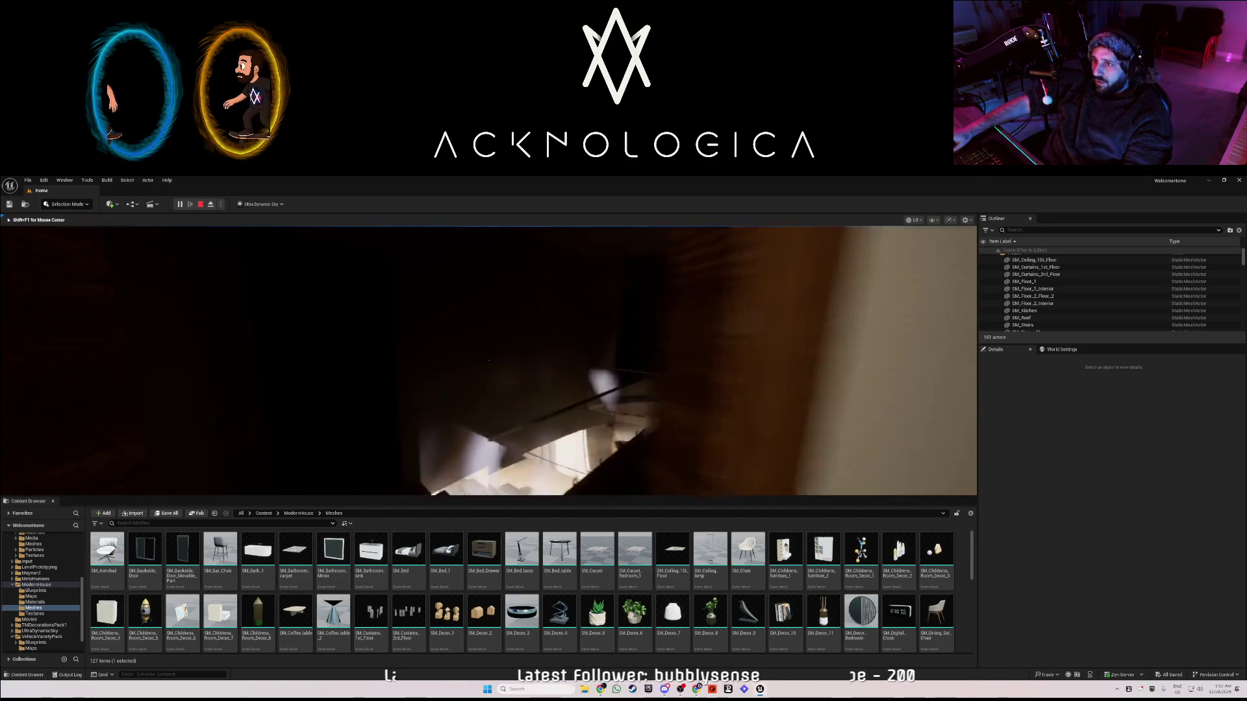
key("w")
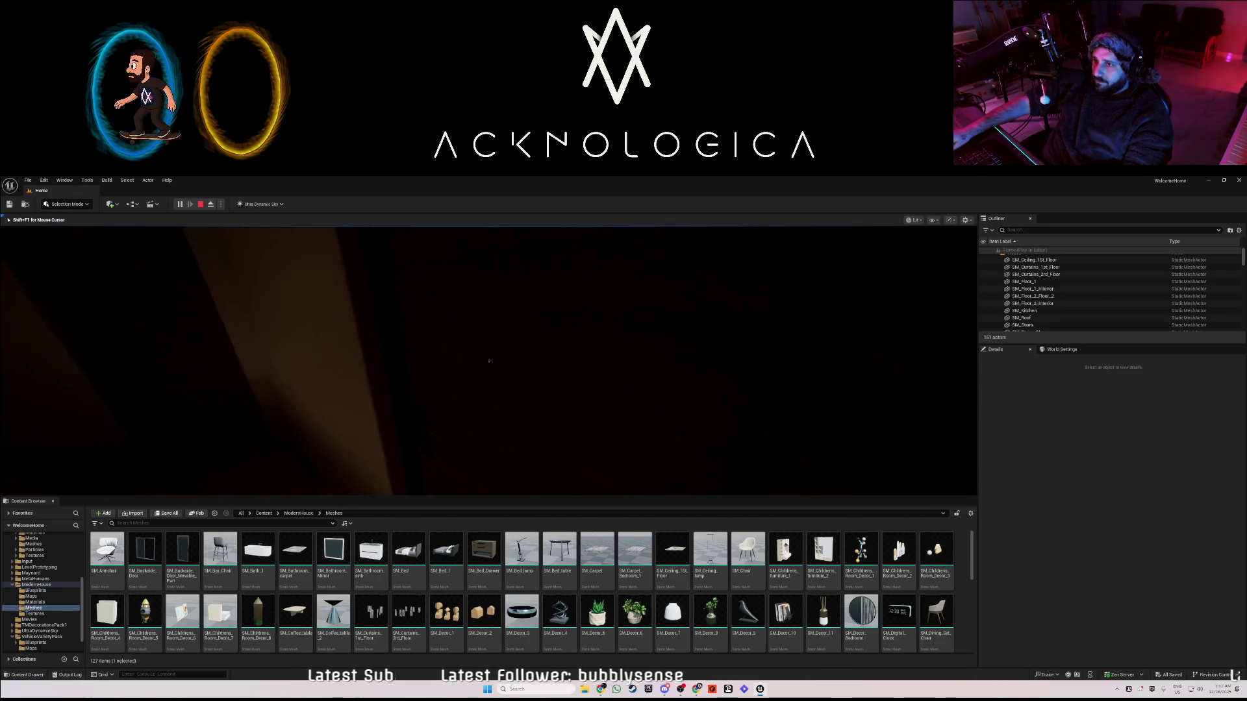
key("w")
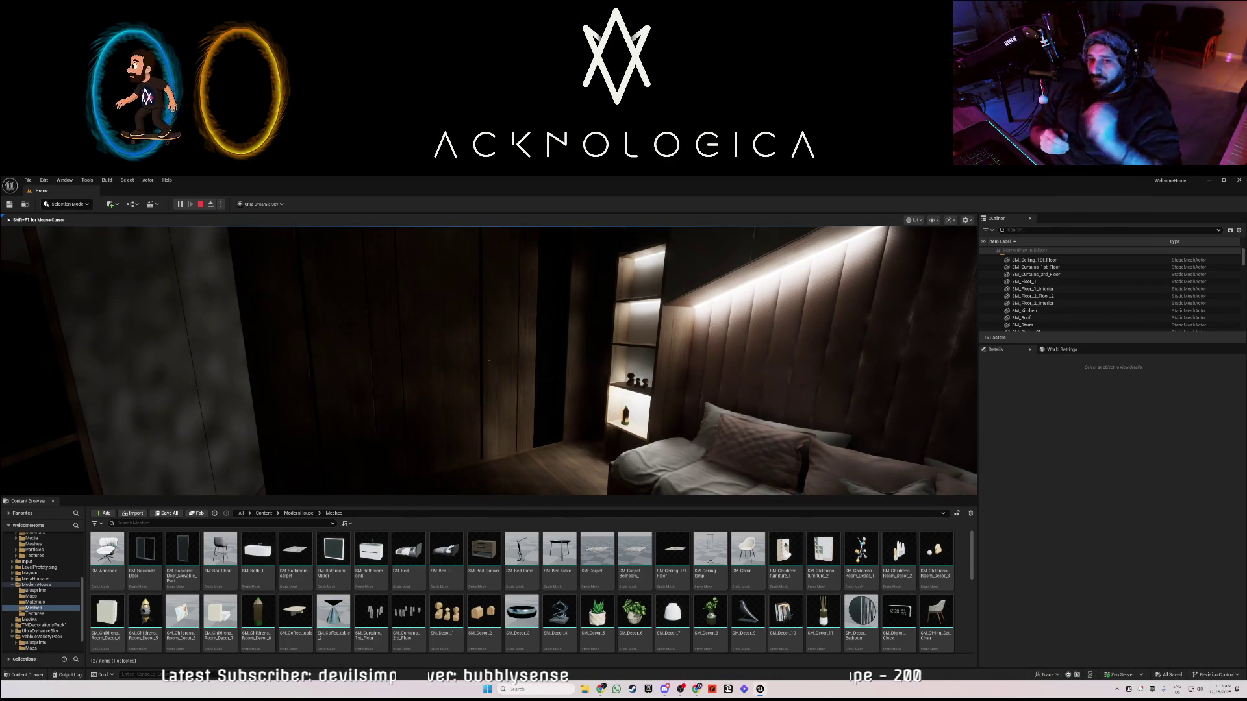
- Stop the play session and minimize the editor to show the desktop
mouse_move(489, 361)
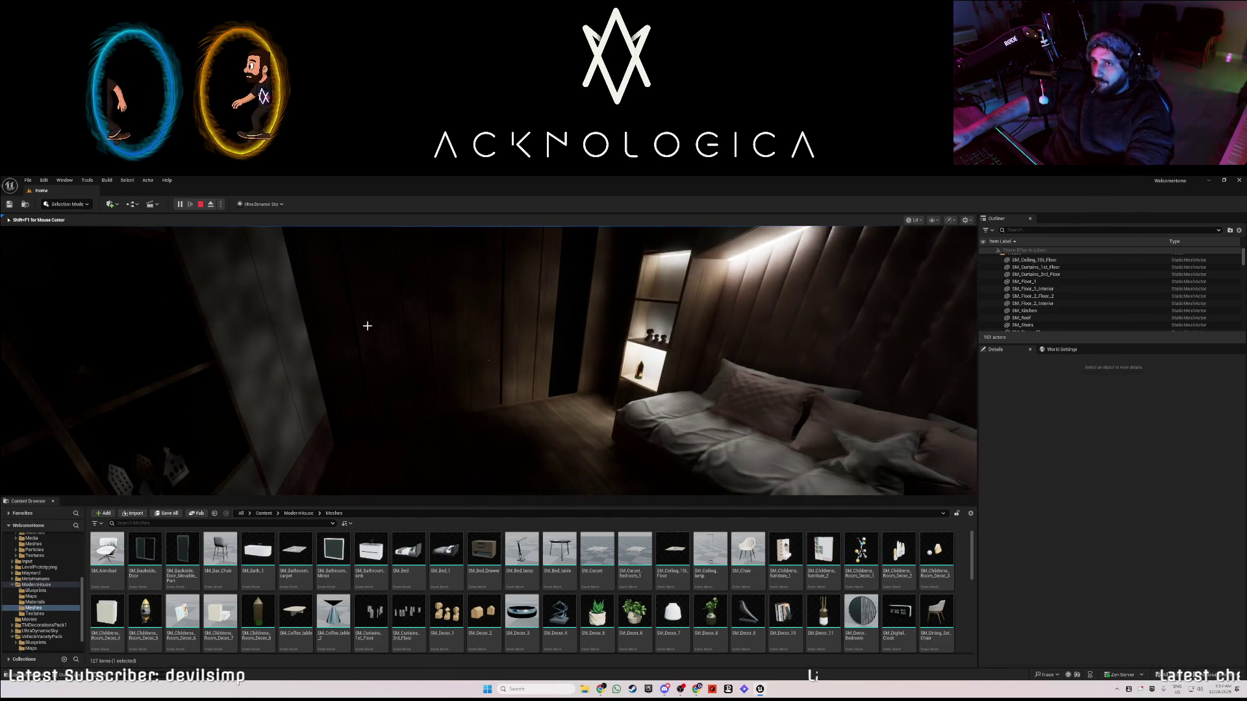
key("Escape")
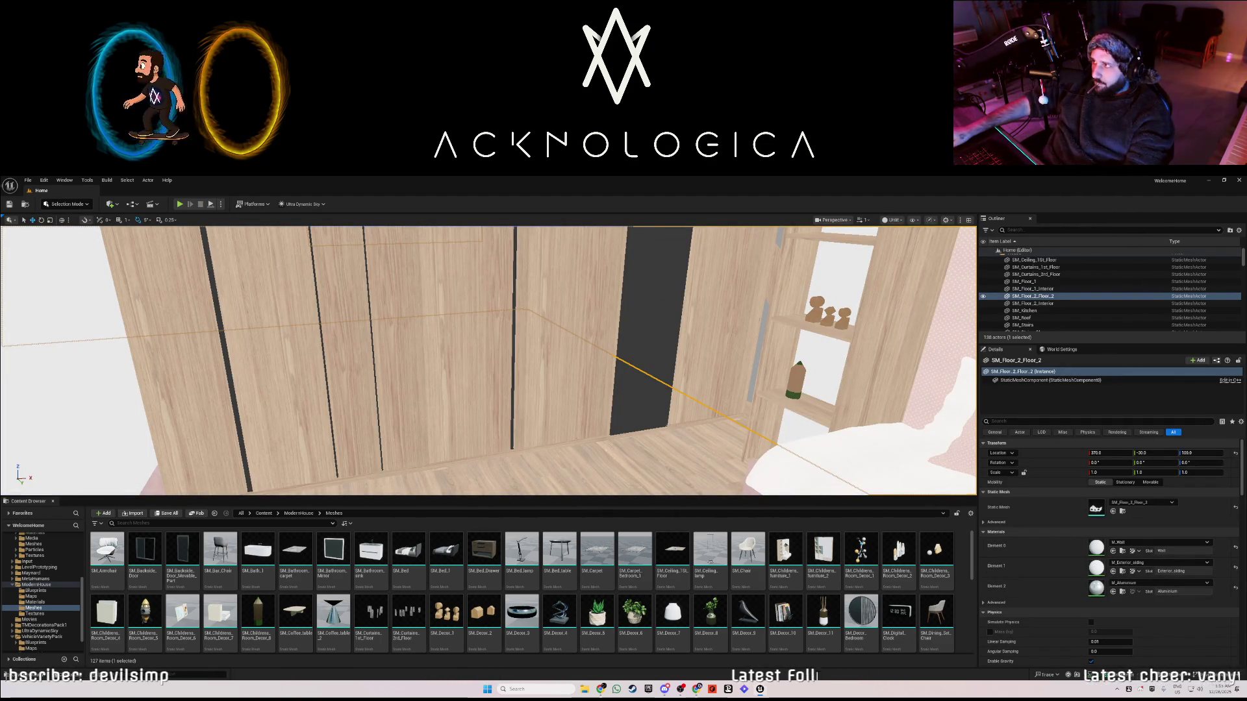
left_click(1208, 180)
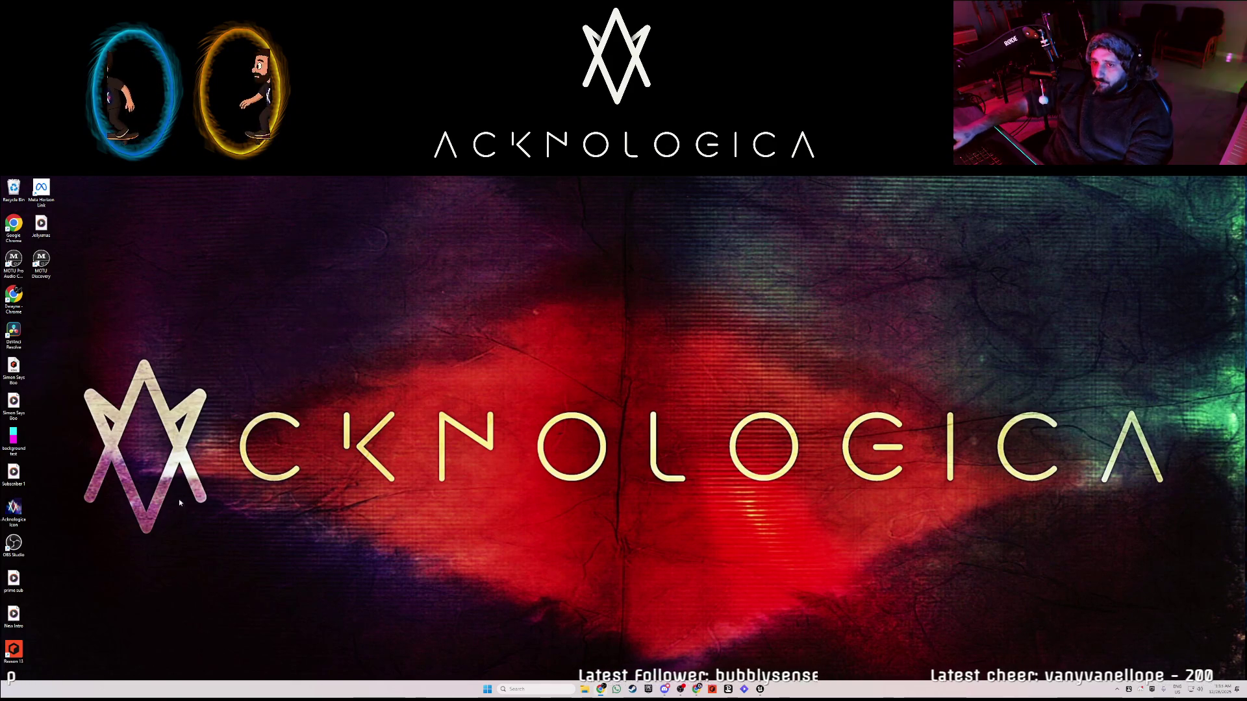
- Browse SSD Storage > Game Dev > UnrealEngine_Projects > HorrorEngine 5.5 > Versions > Windows and run HorrorEngine.exe
key("super+e")
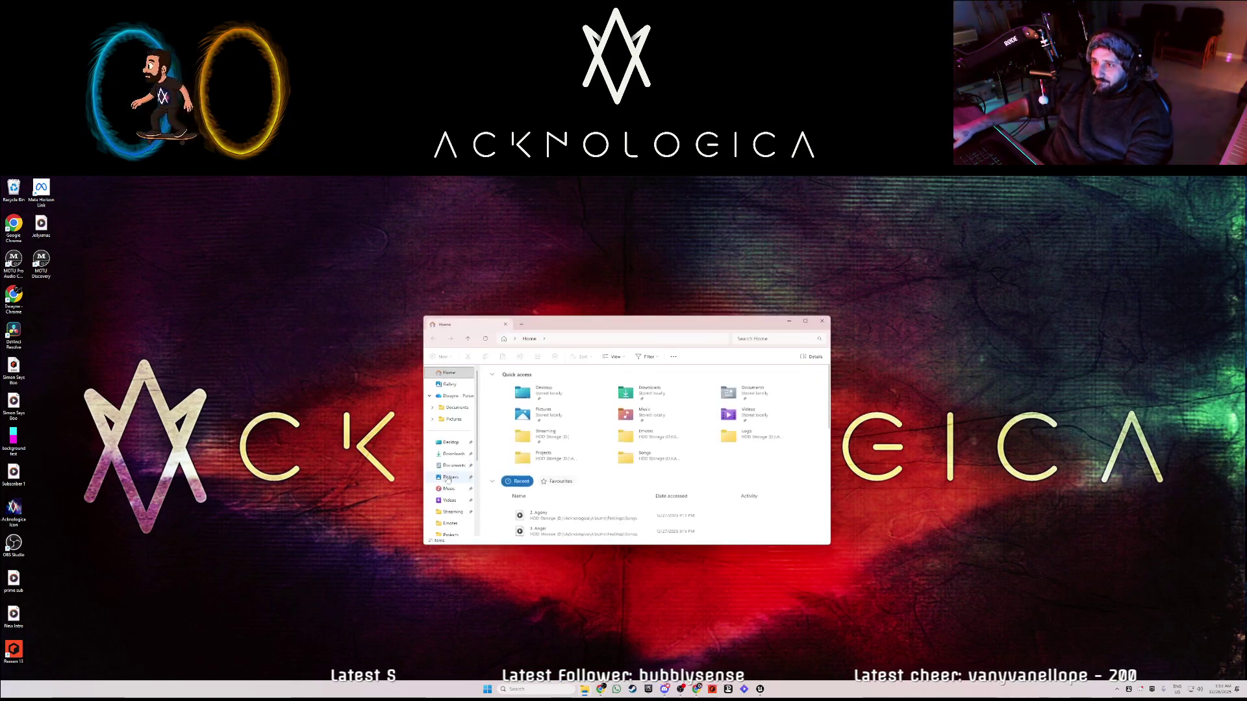
left_click(458, 487)
left_click(456, 499)
double_click(504, 390)
double_click(510, 401)
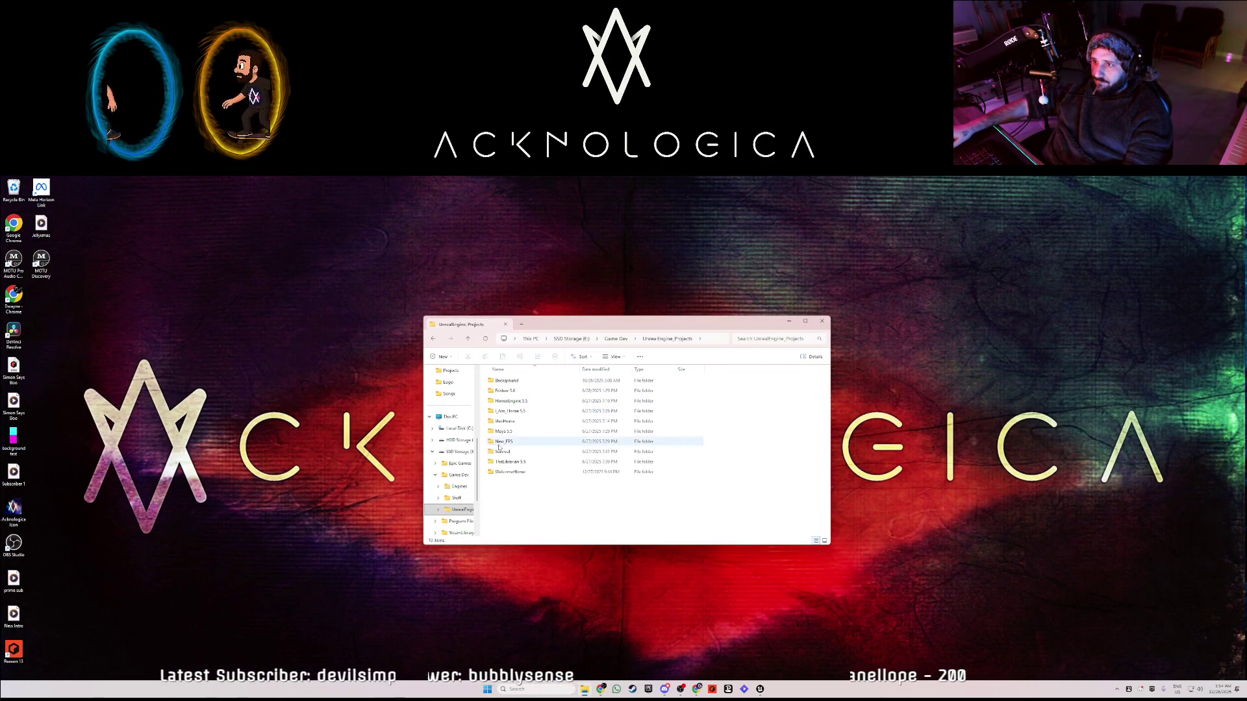
double_click(510, 412)
left_click(593, 339)
double_click(510, 401)
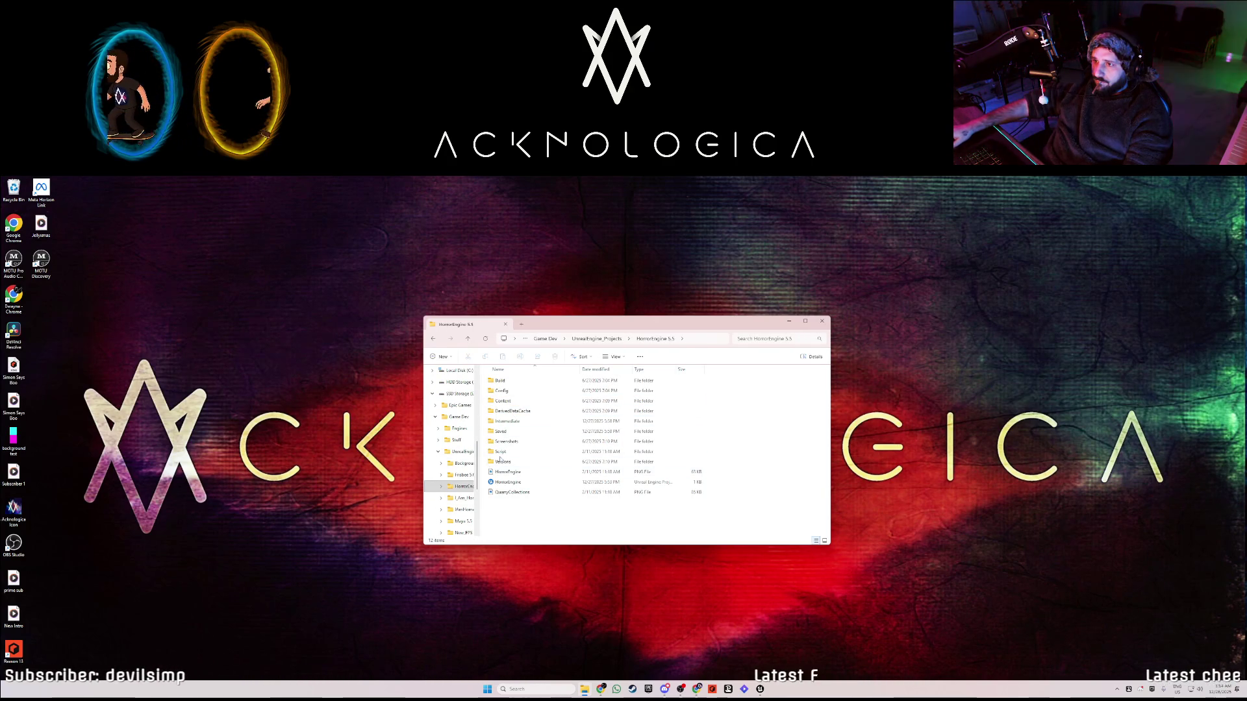
double_click(501, 462)
double_click(503, 380)
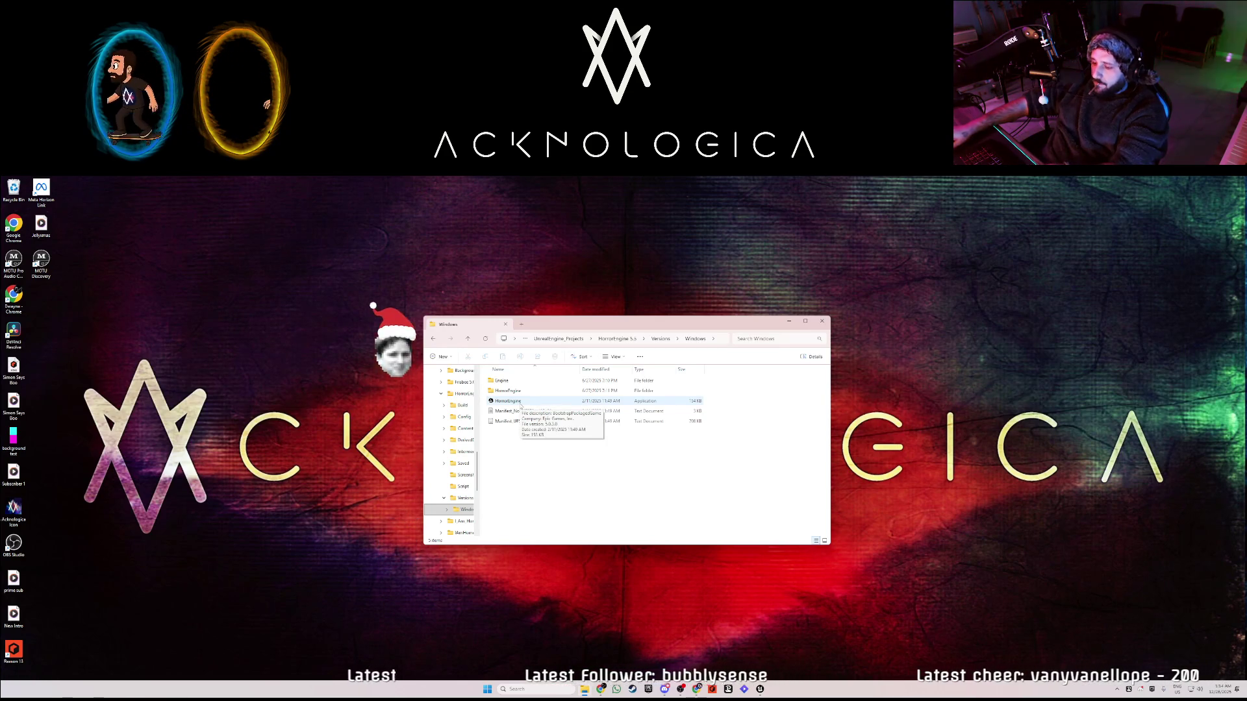
double_click(520, 402)
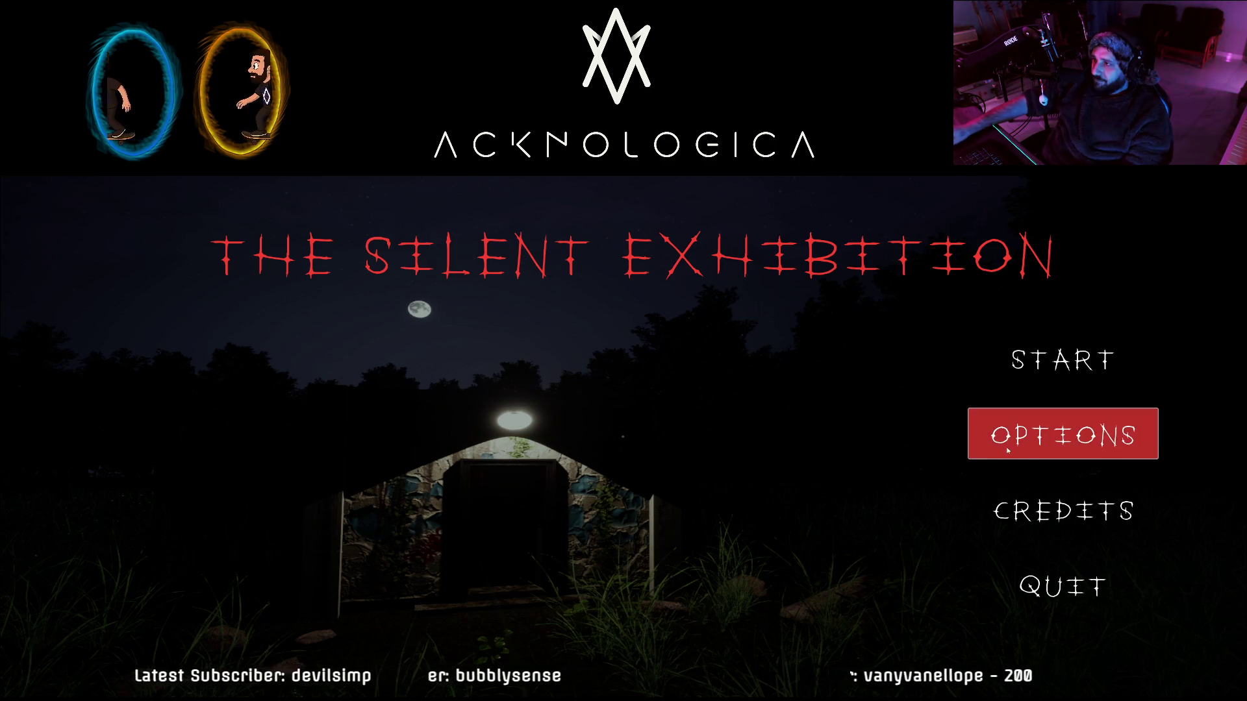
left_click(1062, 492)
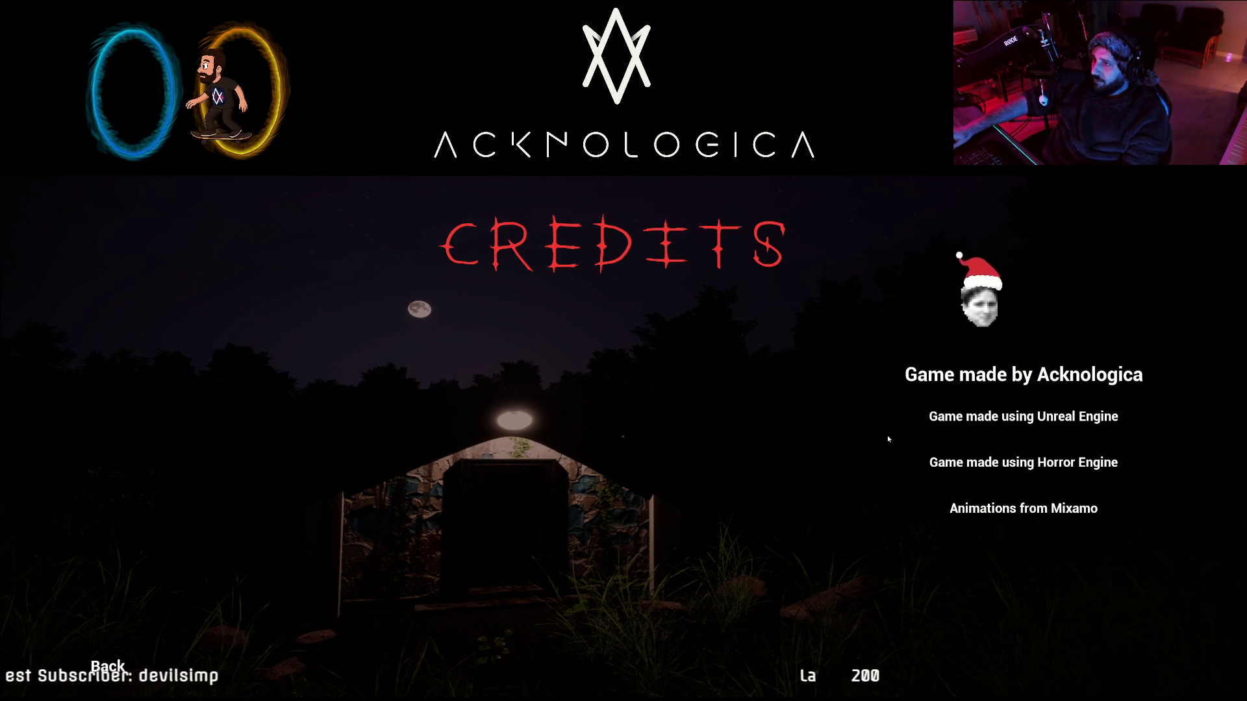
left_click(138, 661)
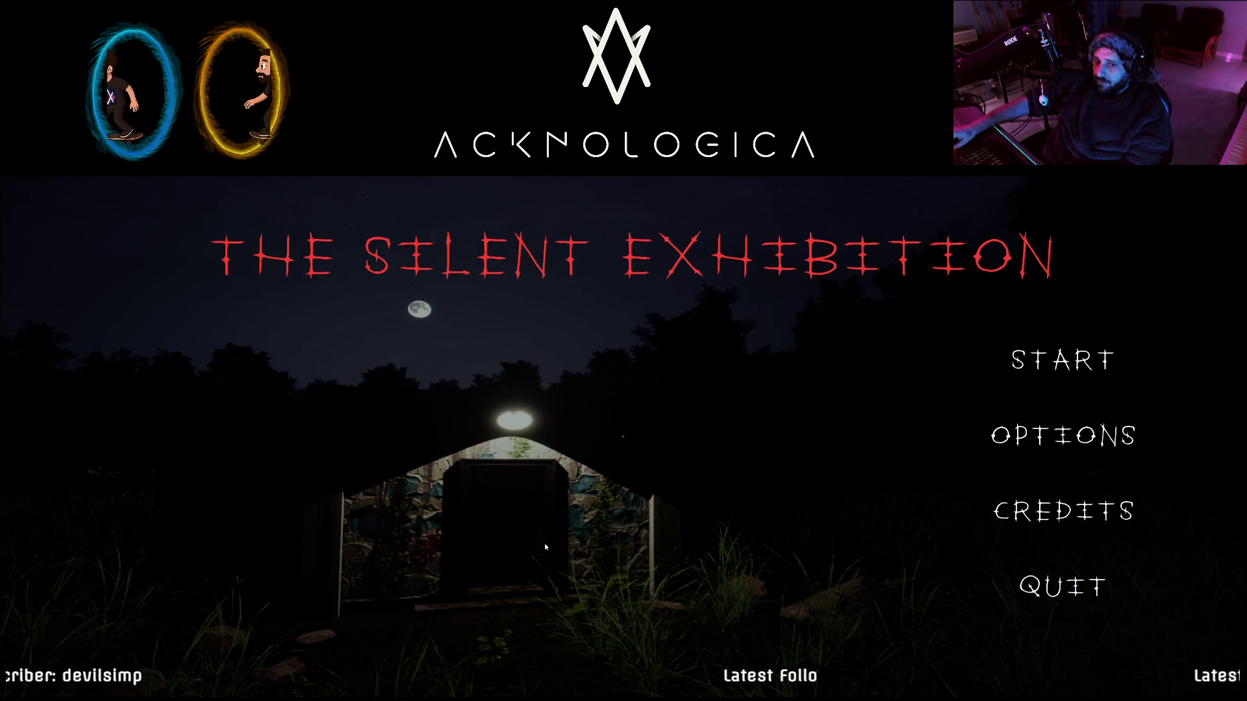
left_click(1063, 435)
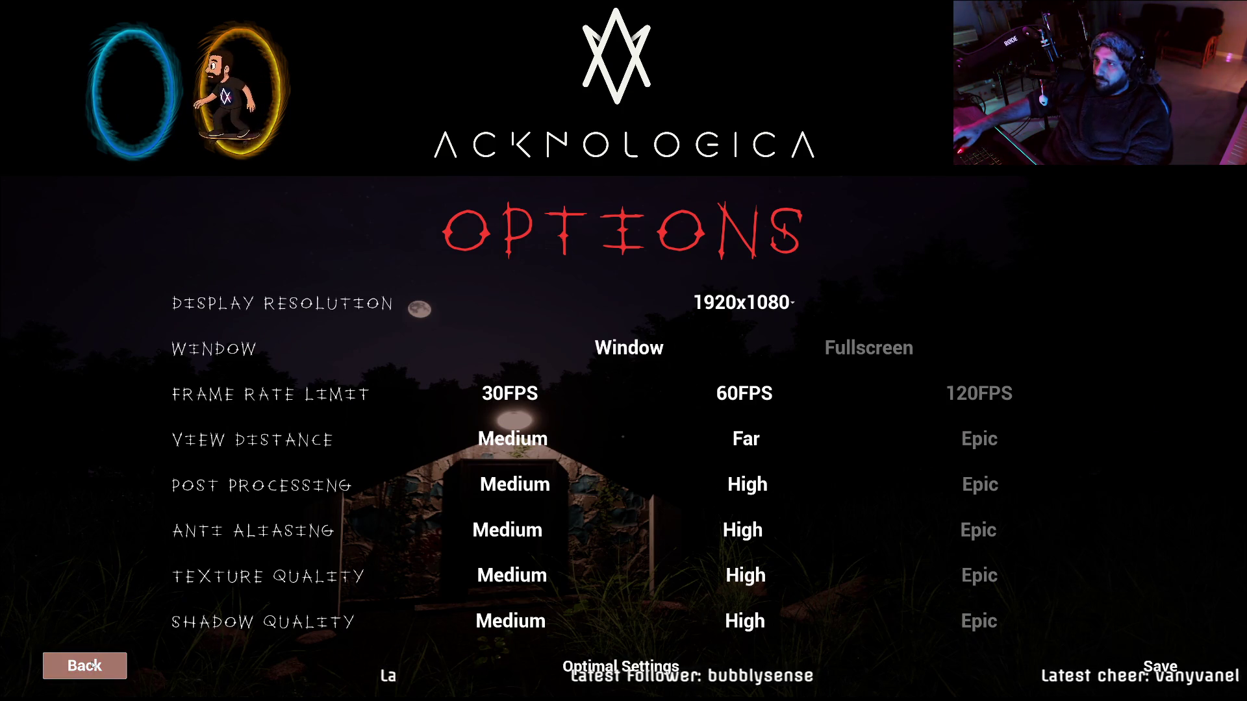
left_click(95, 666)
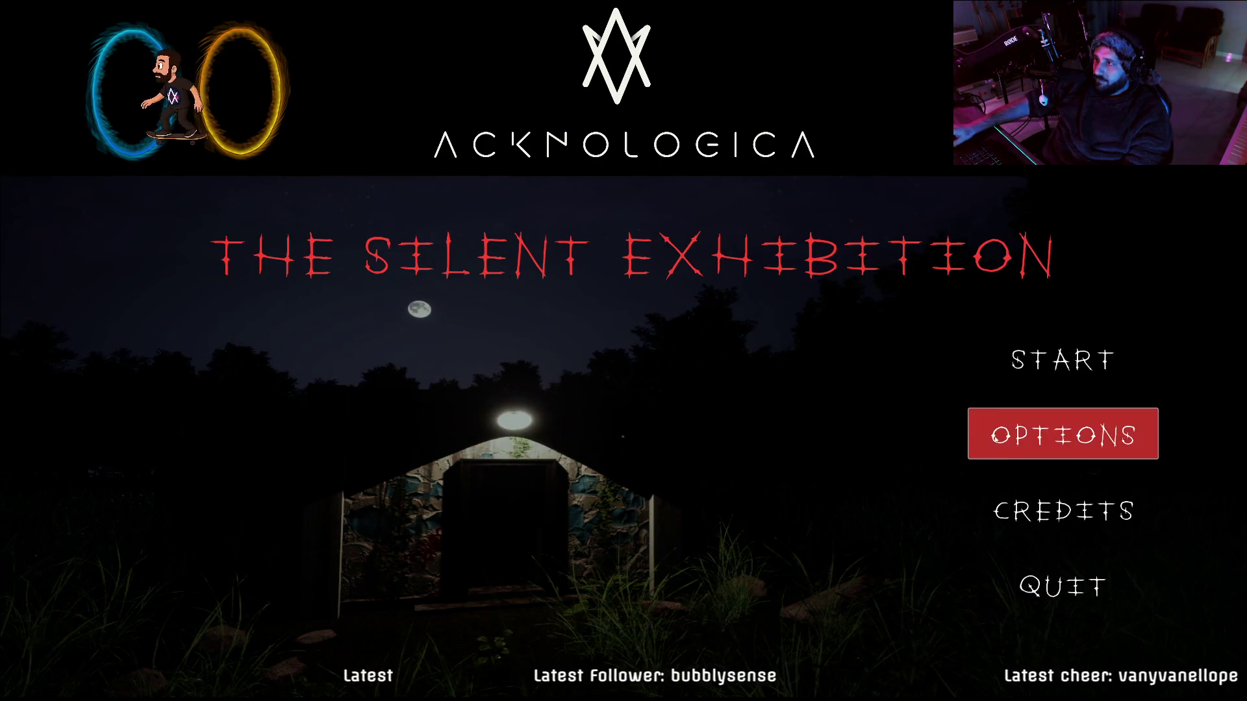
left_click(1062, 358)
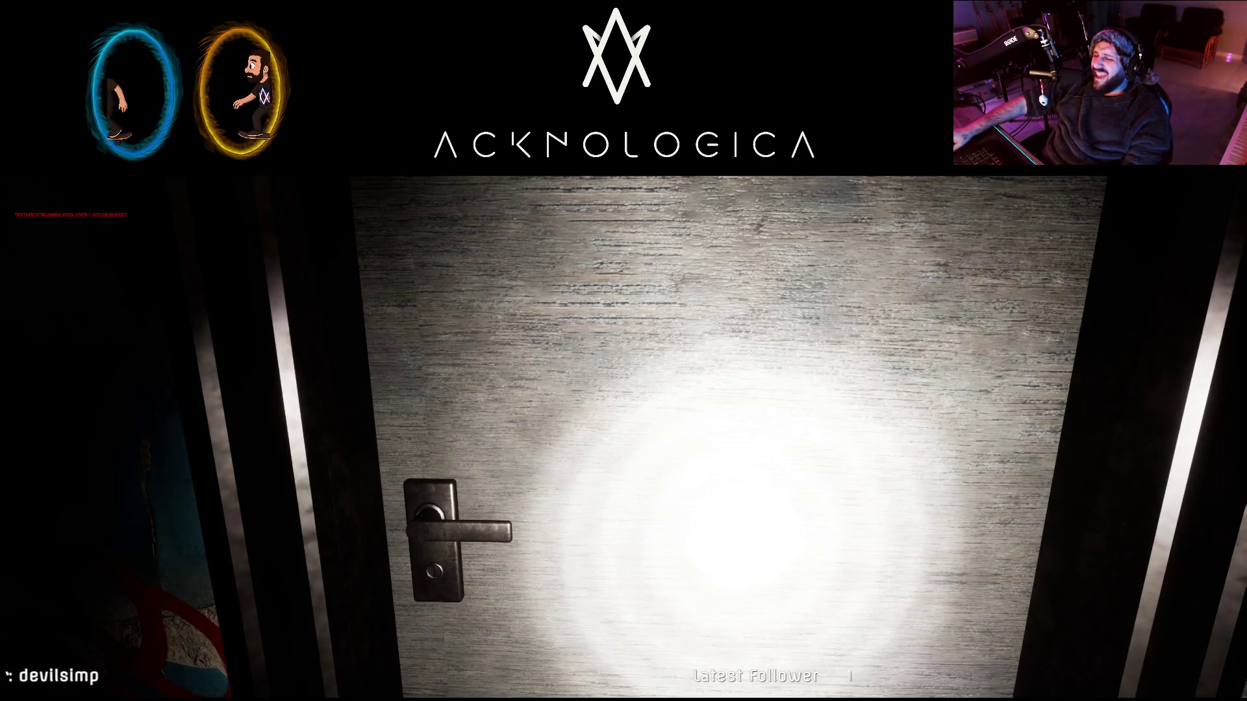
- Open the door, use the wall switch, walk to the wooden door, then turn back into the hall
key("e")
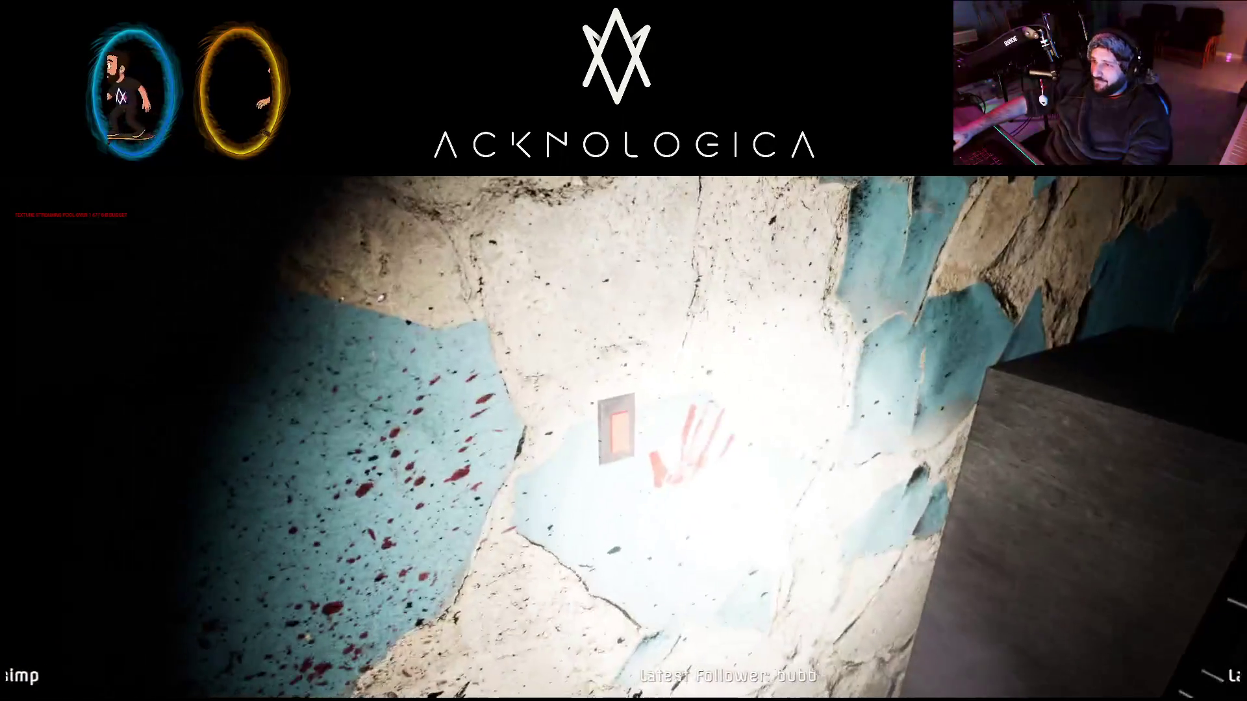
key("e")
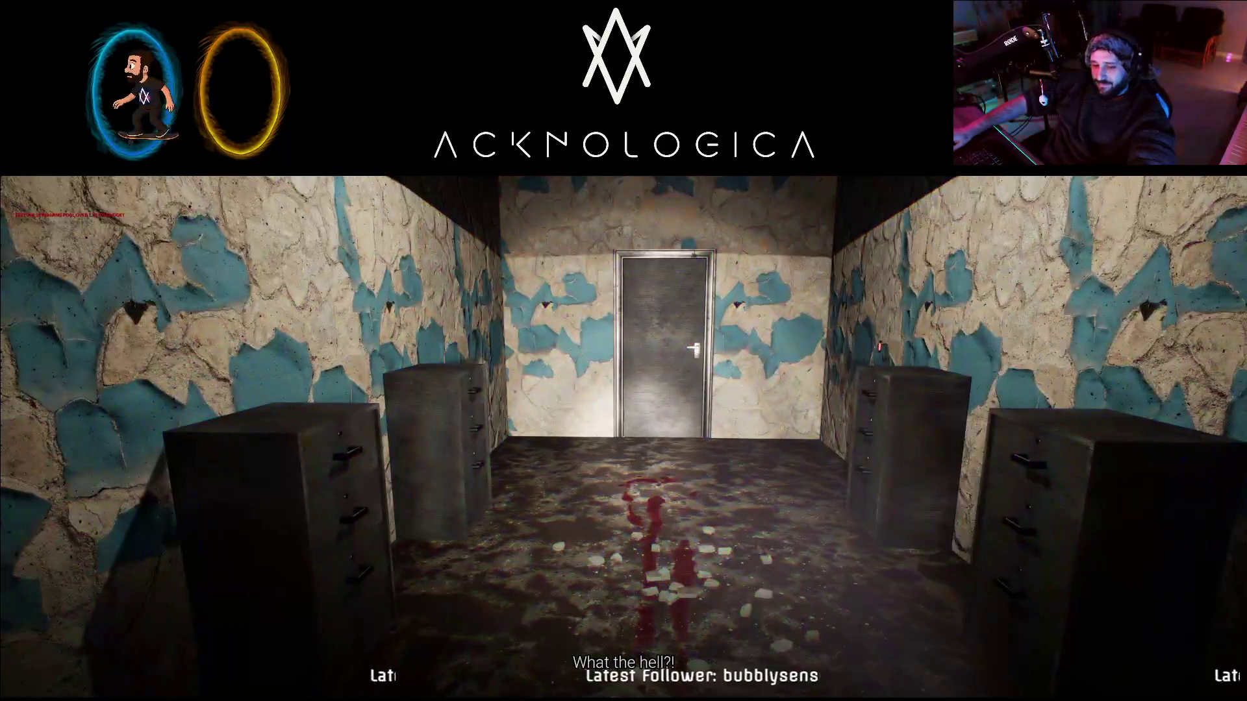
key("w")
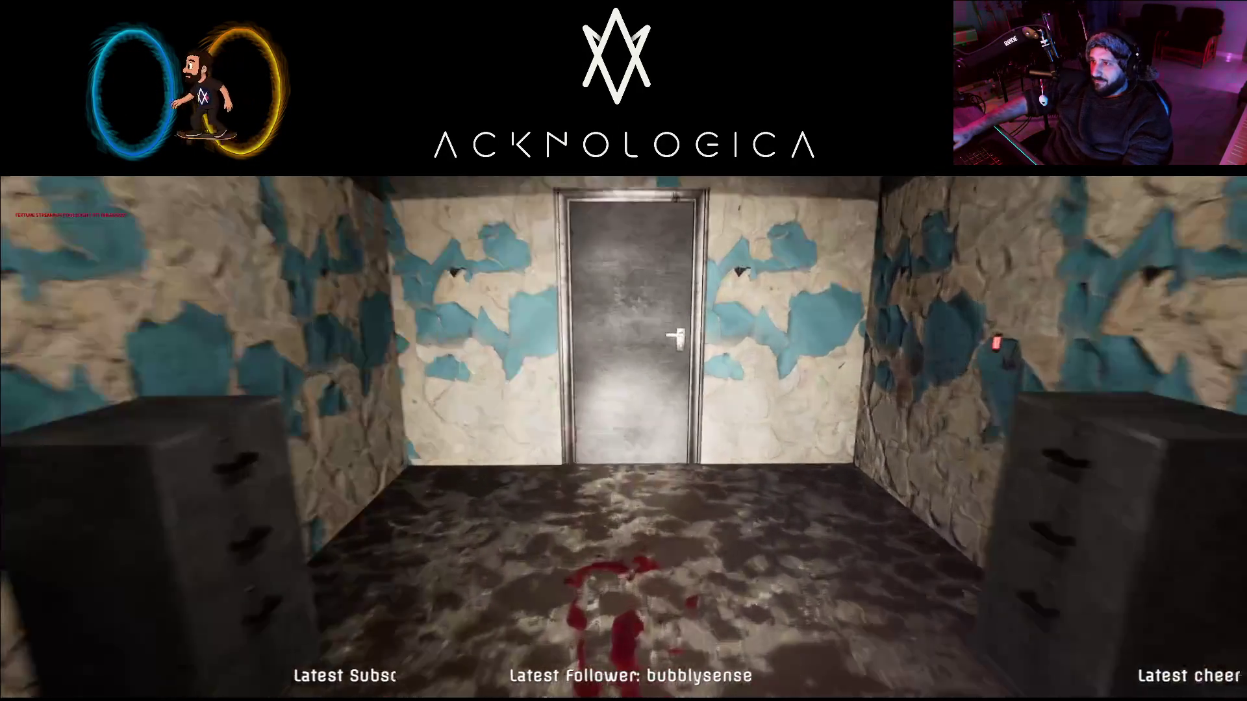
key("w")
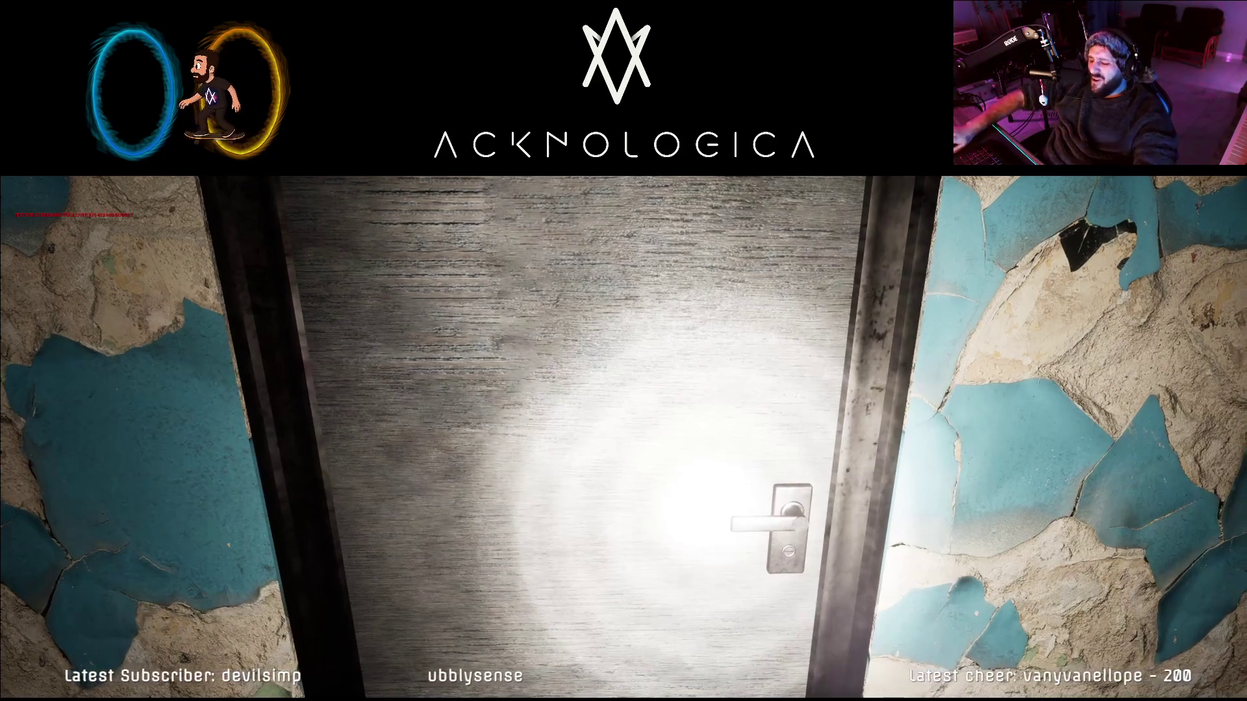
key("w")
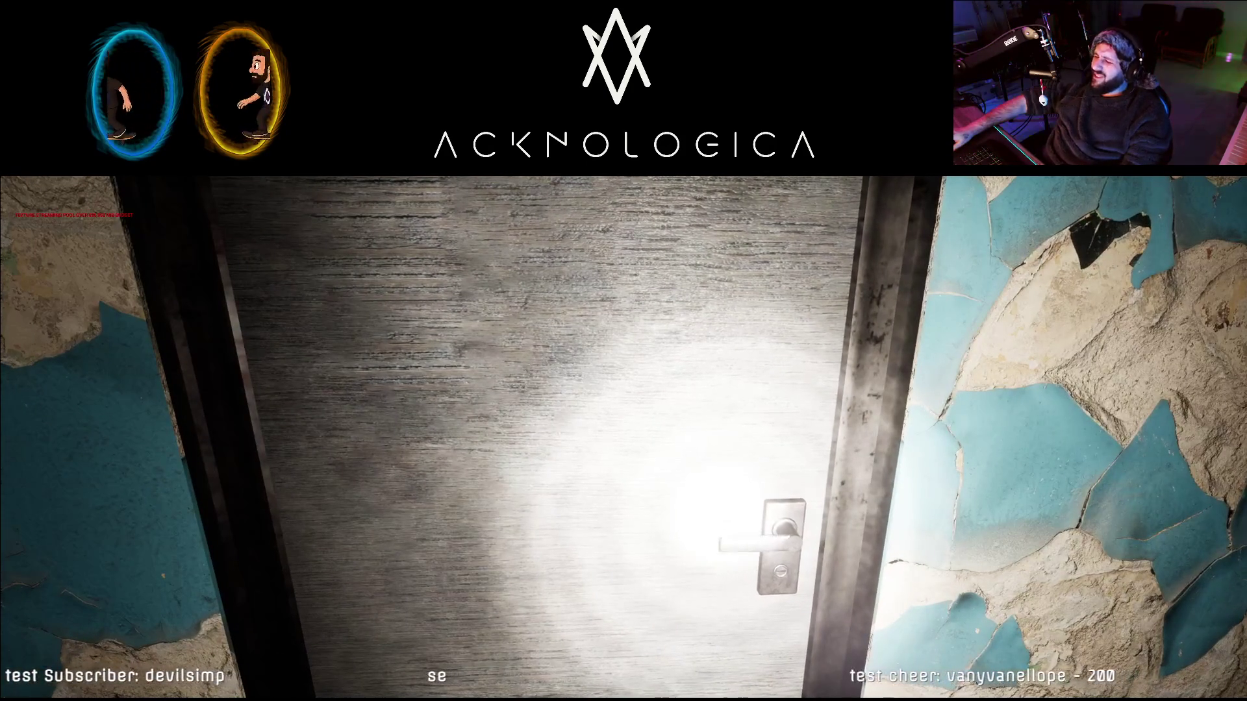
mouse_move(624, 350)
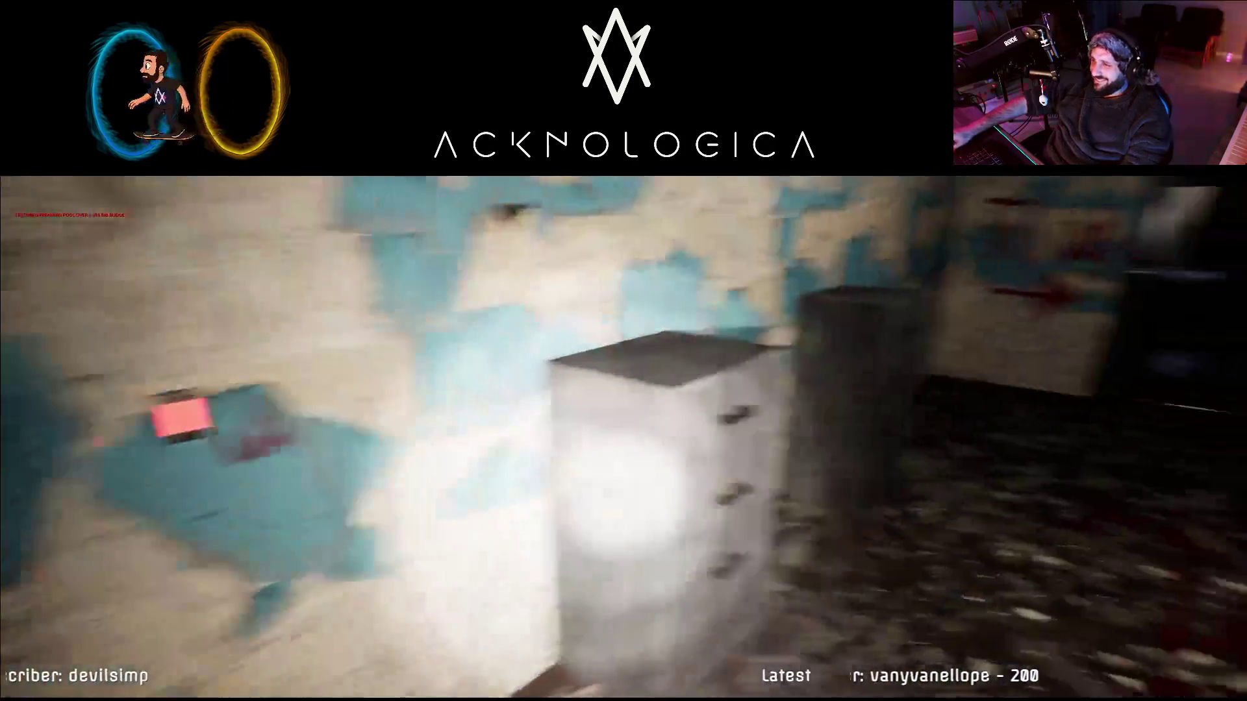
key("w")
key("w")
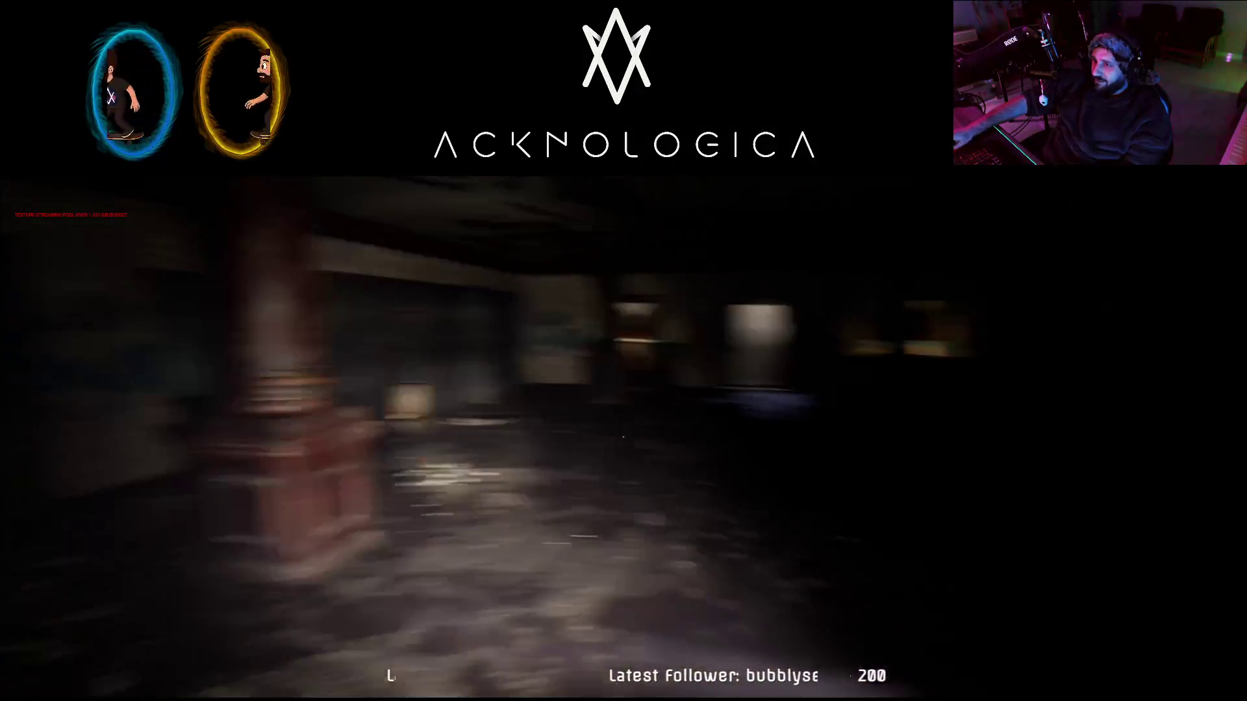
- Walk past the pentagram wall up to the frosted door in the graffiti wall
key("w")
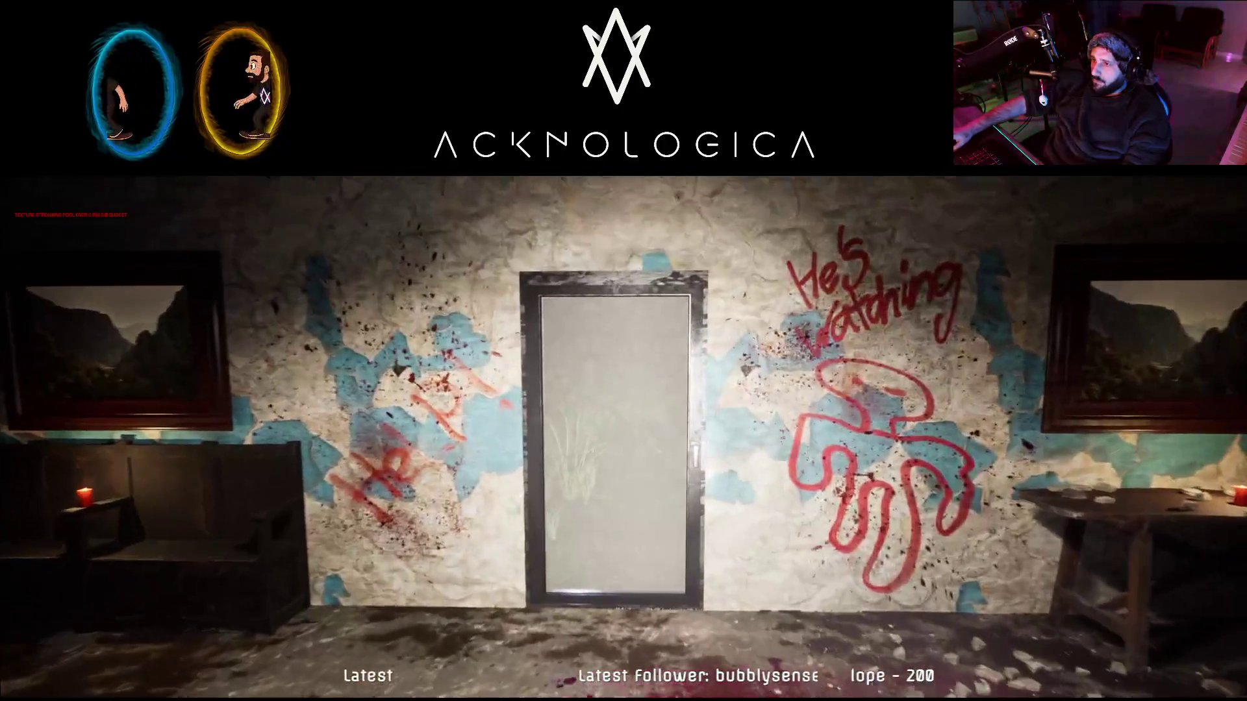
key("w")
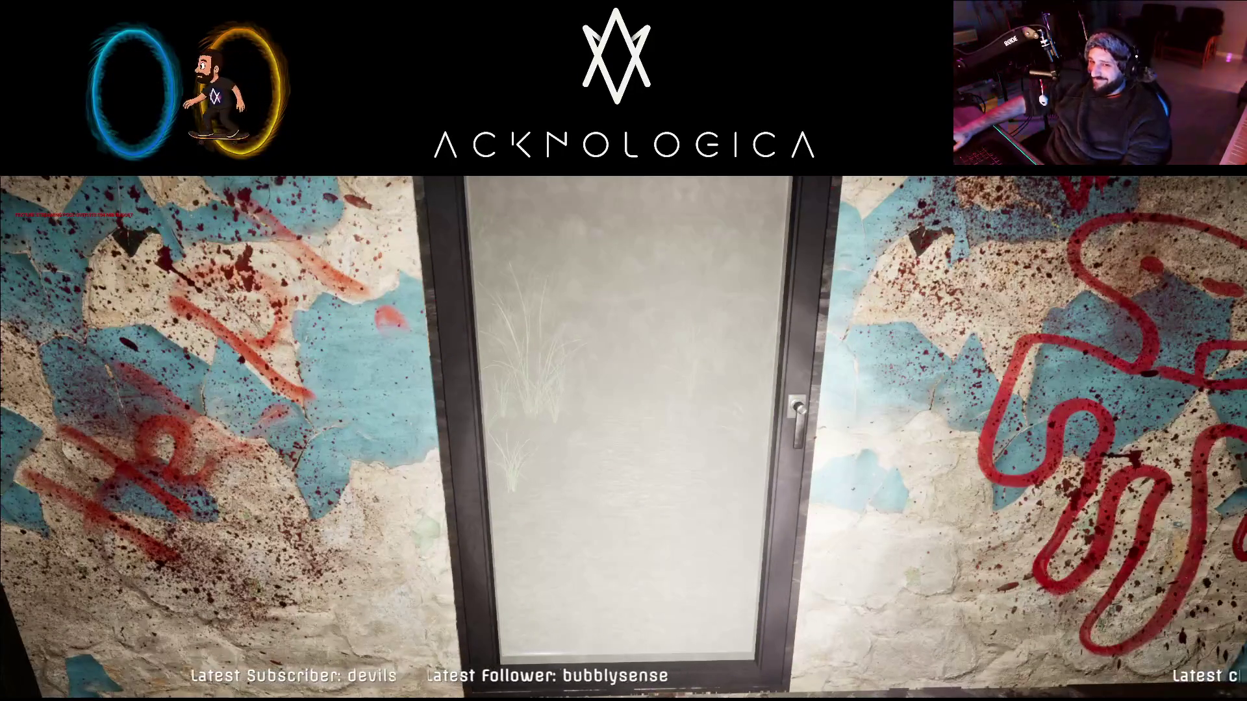
key("w")
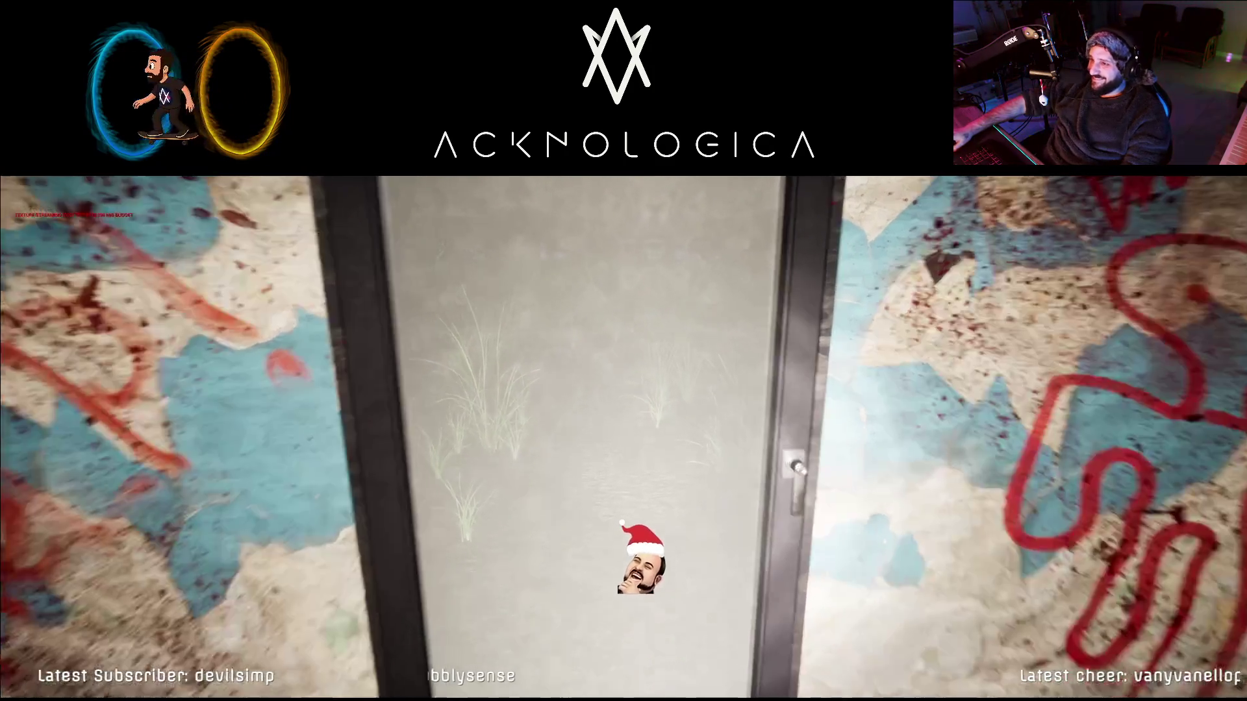
- Open the frosted door, step onto the grassy field, then pause and quit the game
key("e")
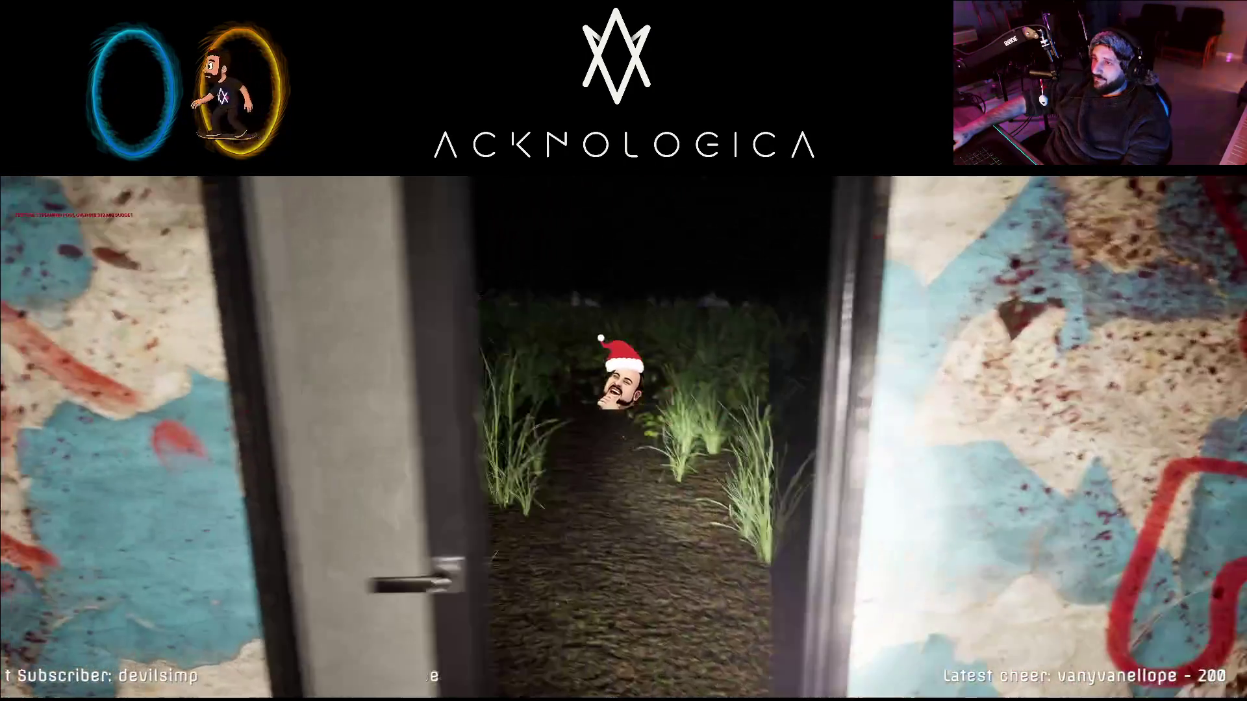
key("w")
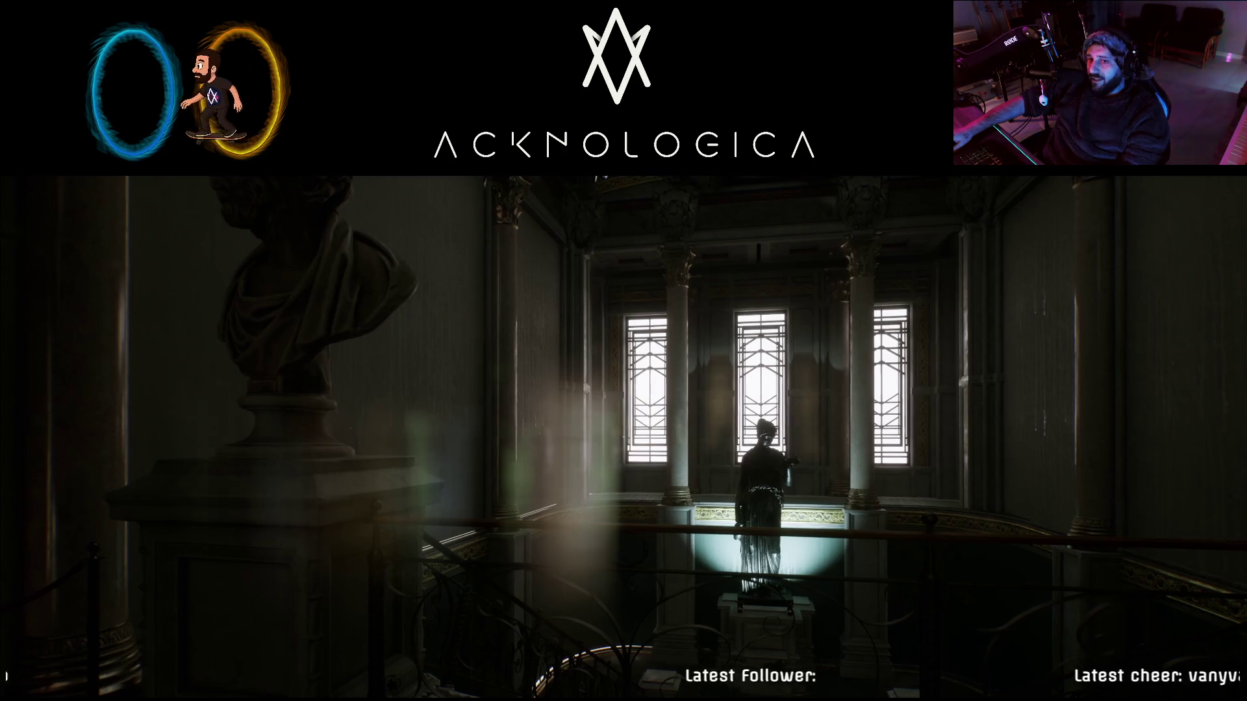
key("Escape")
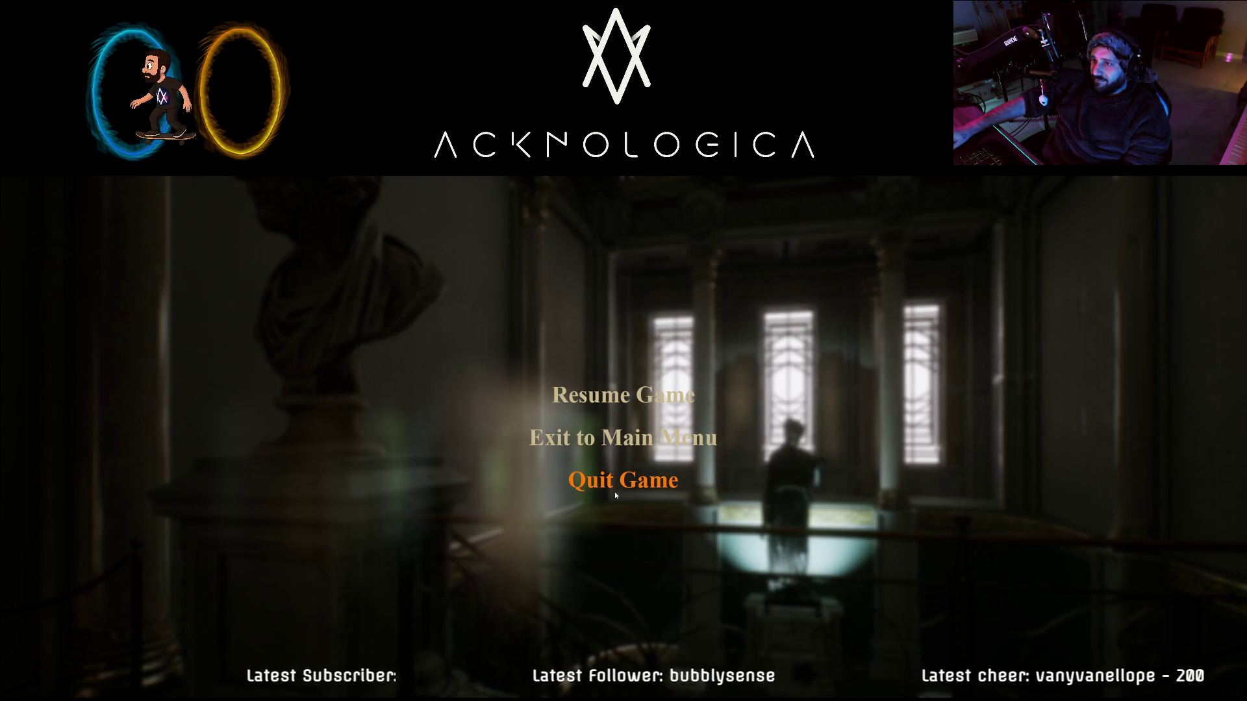
left_click(661, 485)
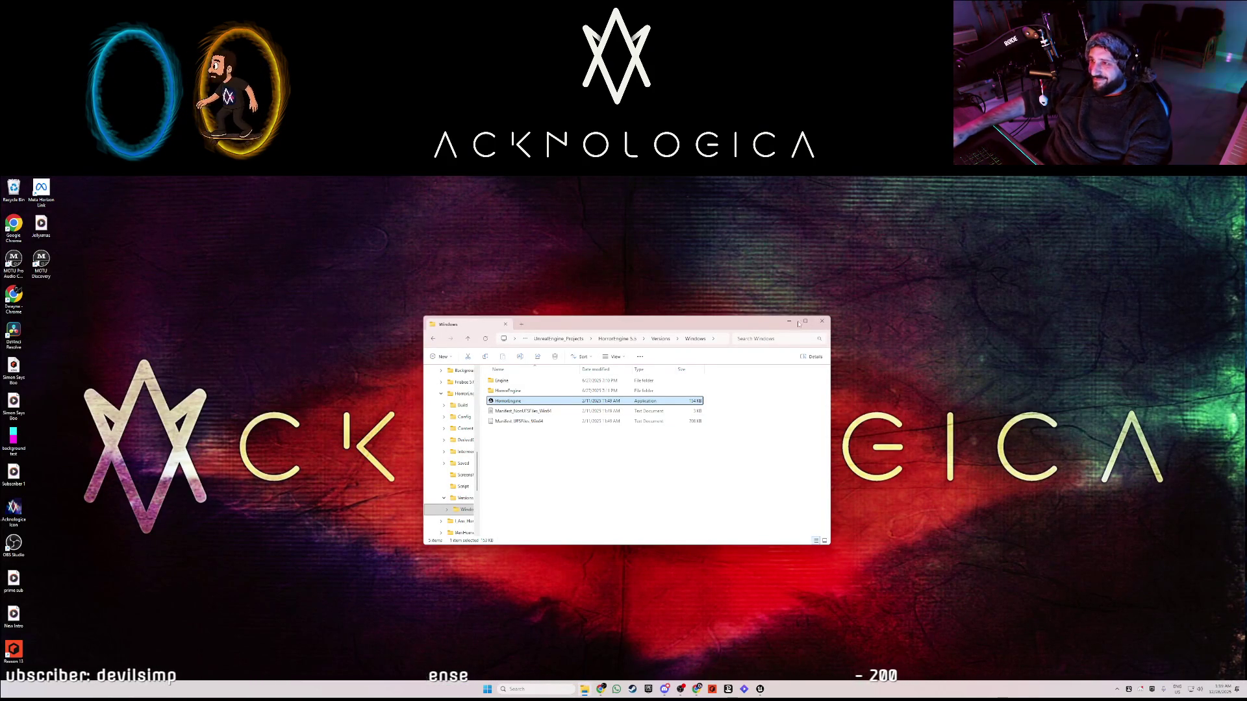
- Close the build folder window, restore the Unreal editor, and fly the camera through the house
left_click(824, 322)
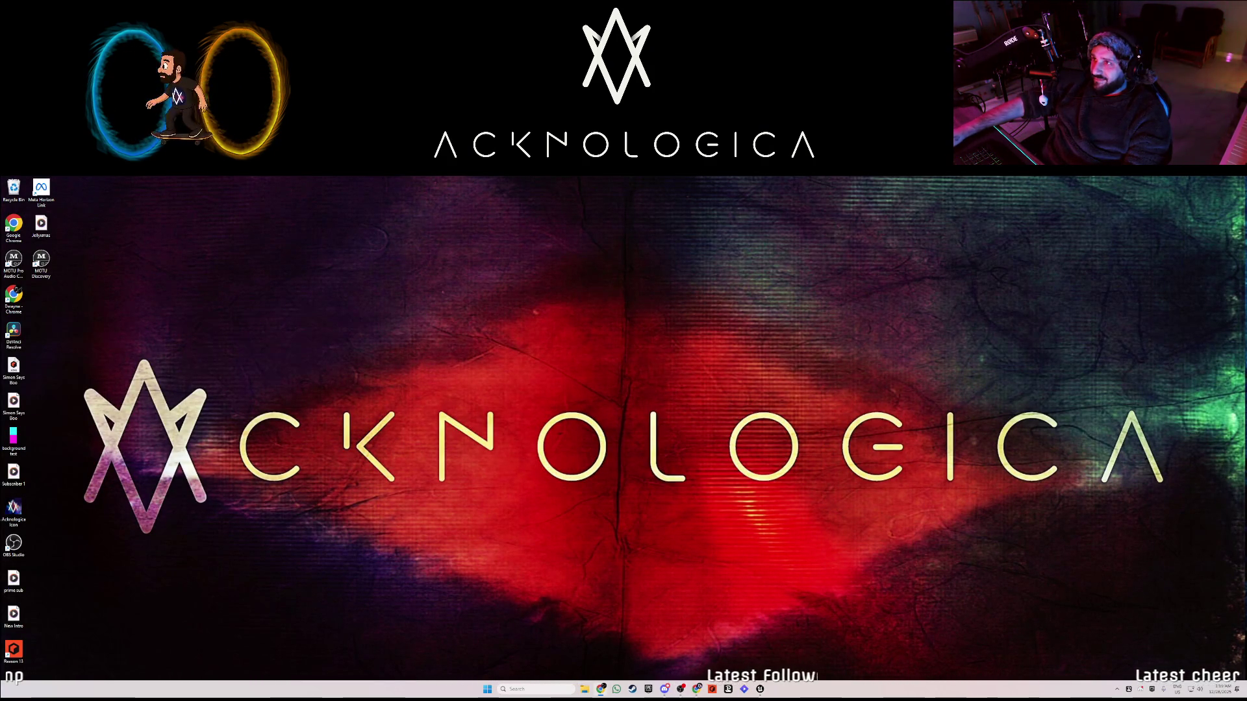
left_click(760, 690)
mouse_move(672, 372)
left_mouse_down()
mouse_move(636, 351)
mouse_move(621, 379)
mouse_move(588, 357)
left_mouse_up()
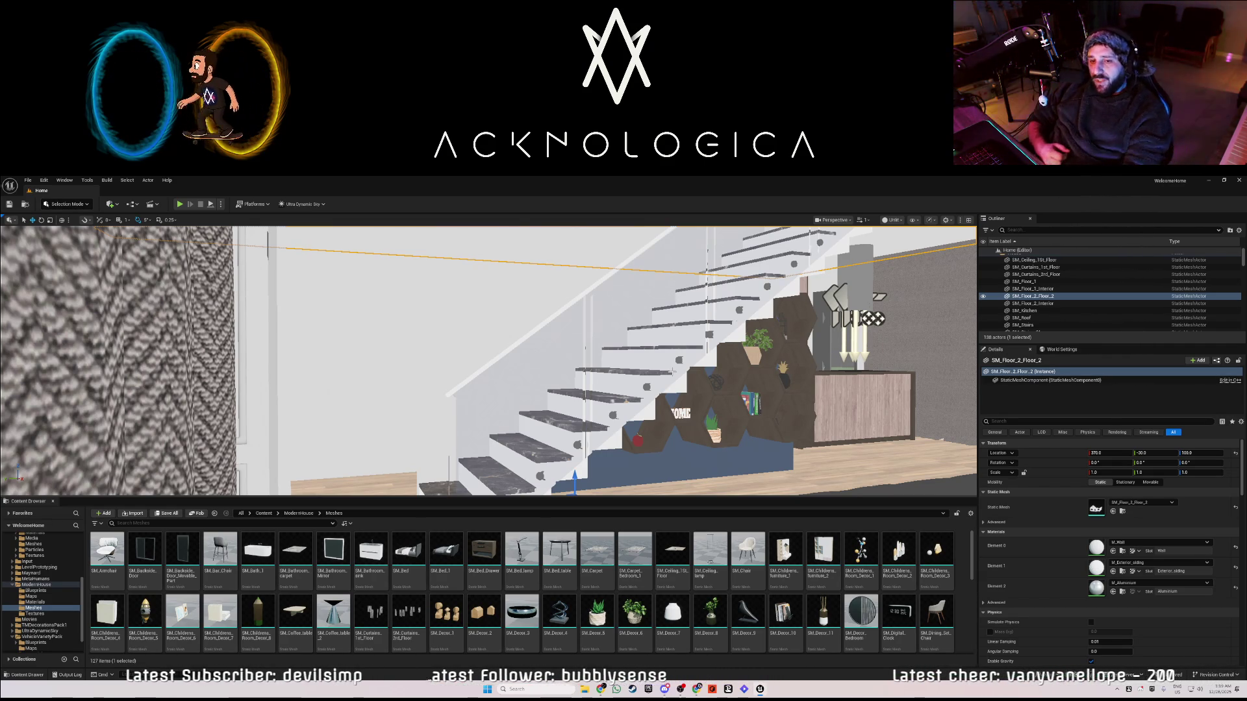
- Pull back to see the stairs and dining table, then select SM_Shelf and frame it
mouse_move(767, 371)
left_mouse_down()
mouse_move(744, 399)
mouse_move(736, 380)
left_mouse_up()
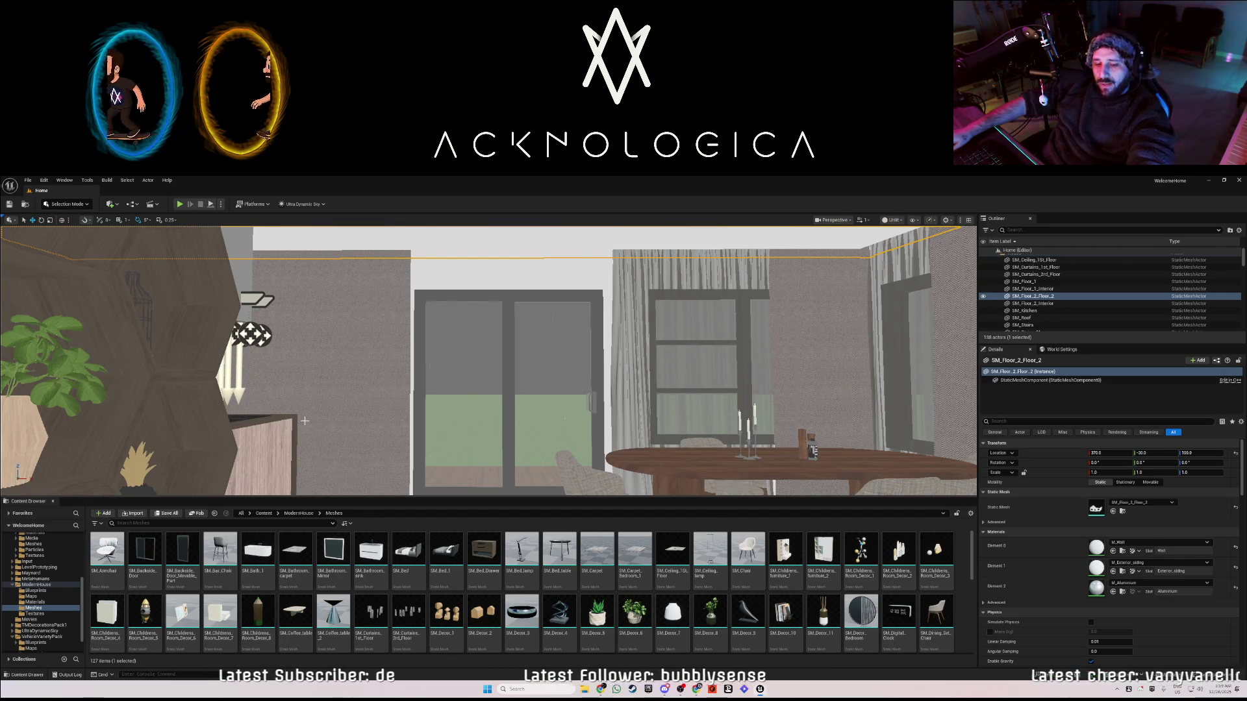
left_click(292, 425)
key("f")
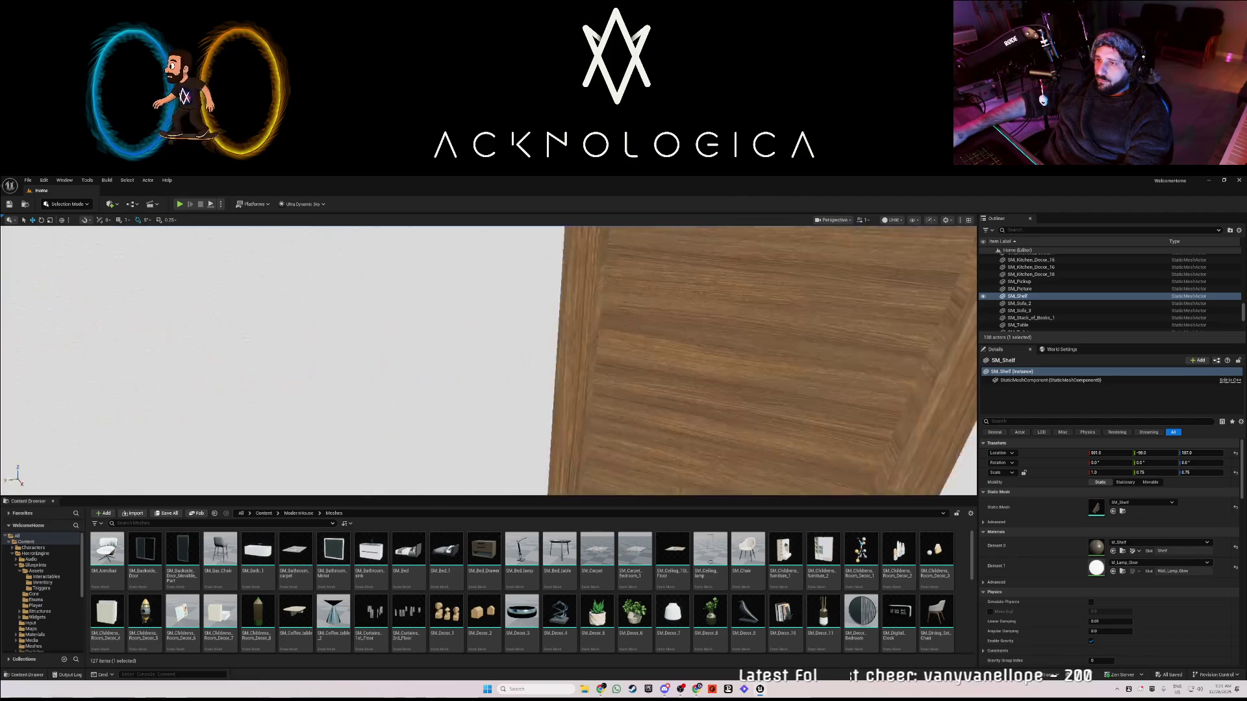
- Select the OfficeDoor, tick Locked and Ask for Key, then open the Blueprints folder
left_click(535, 409)
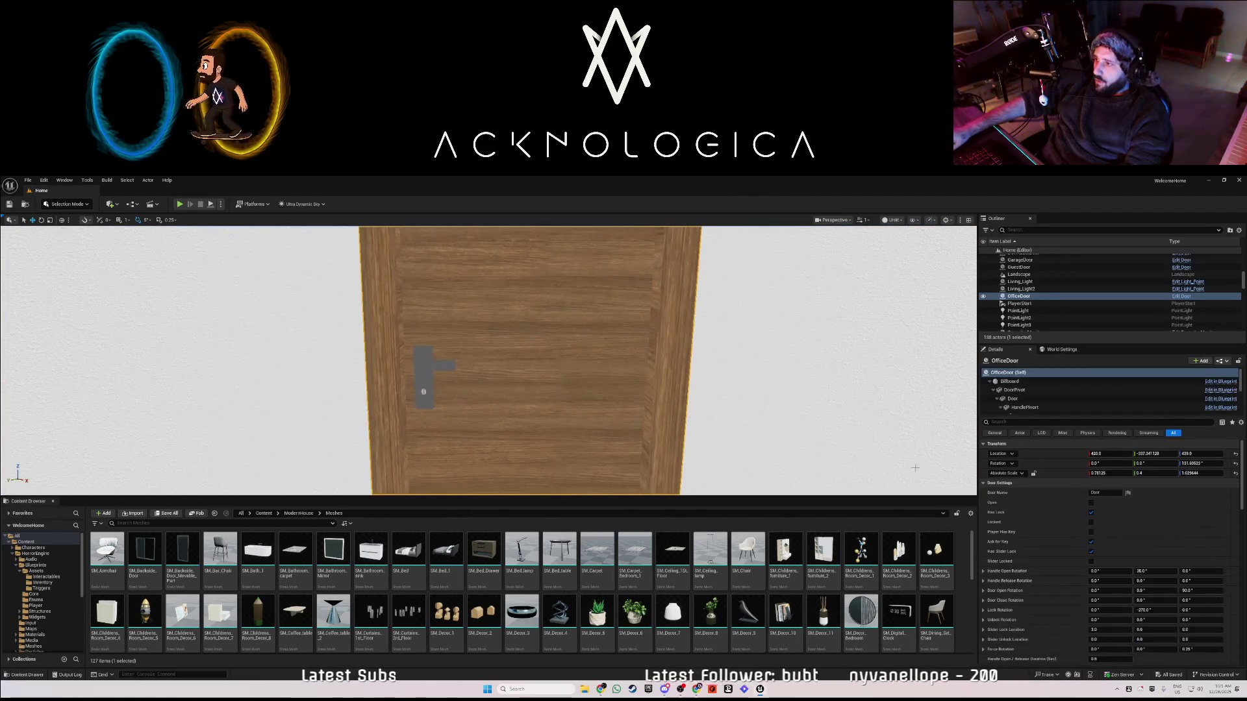
left_click(1091, 522)
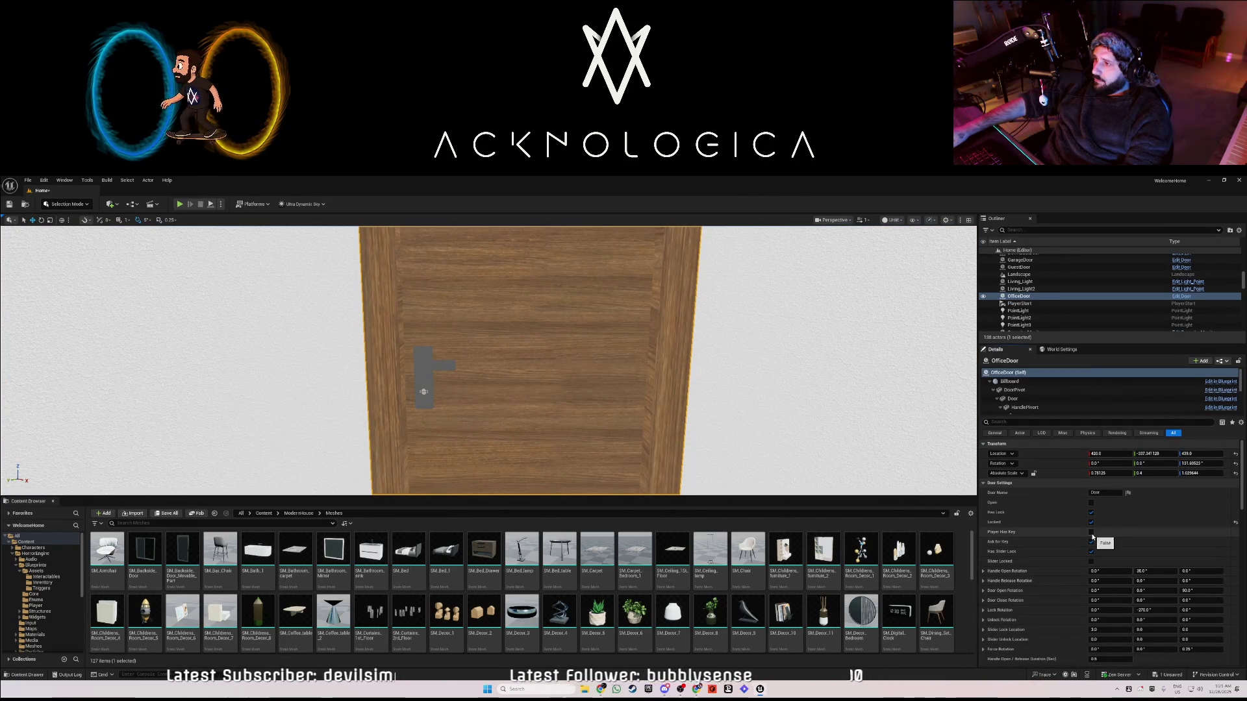
left_click(1092, 542)
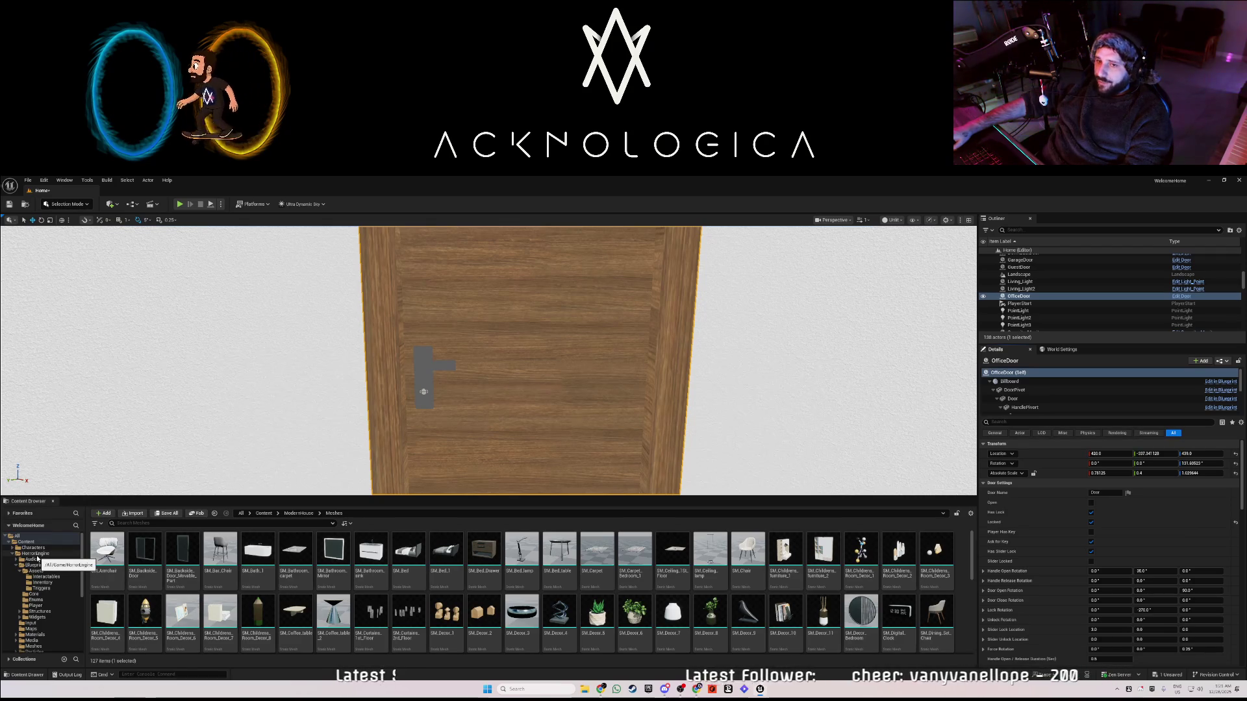
double_click(143, 552)
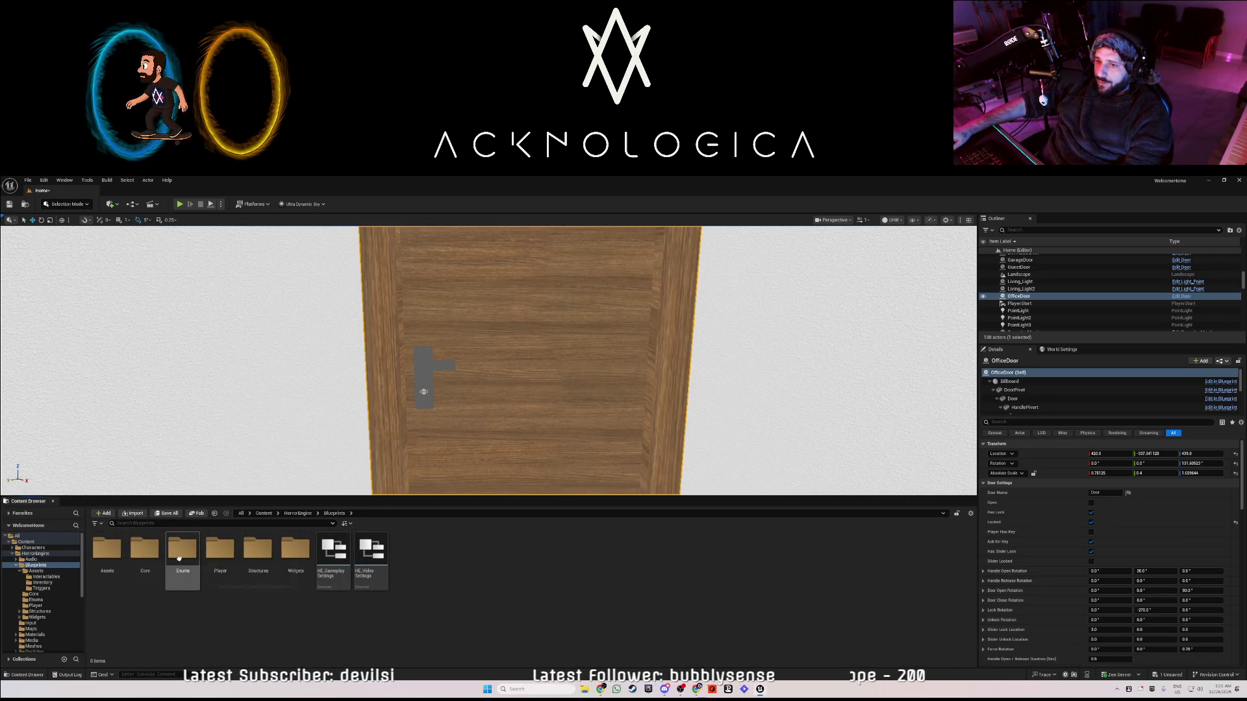
- Open Assets > Inventory, select the Key blueprint, and fly the viewport close to the door
double_click(107, 549)
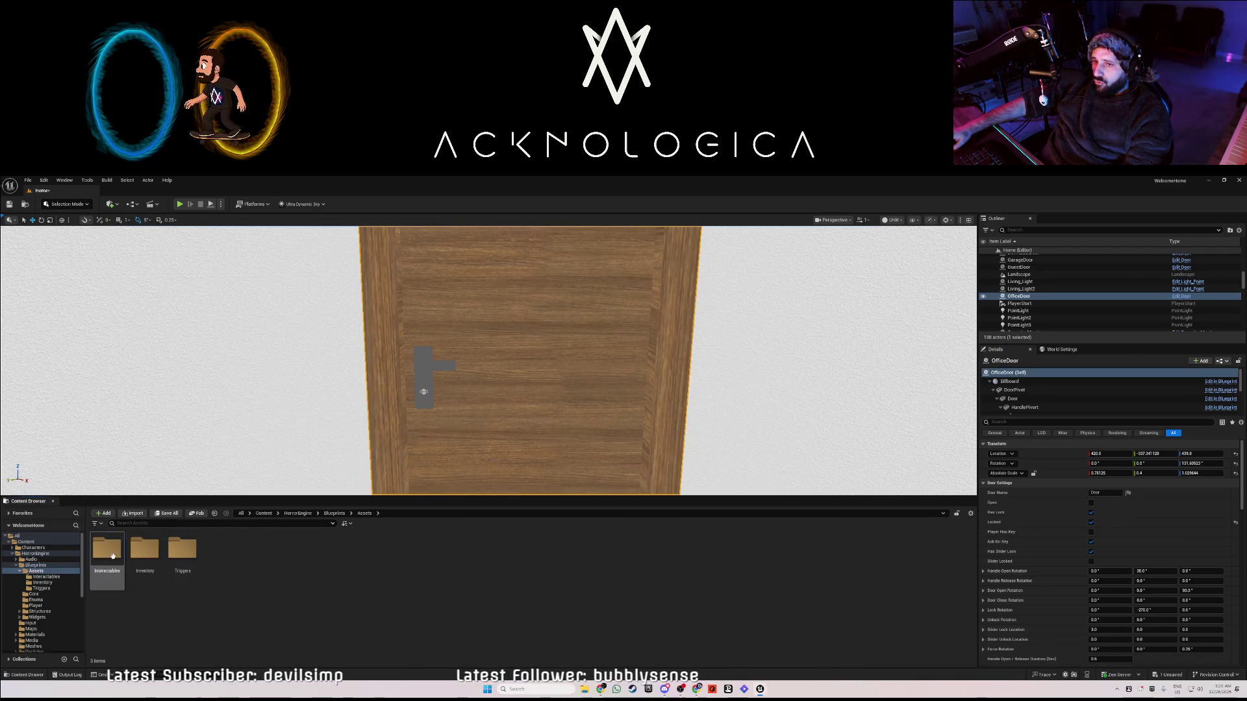
left_click(150, 550)
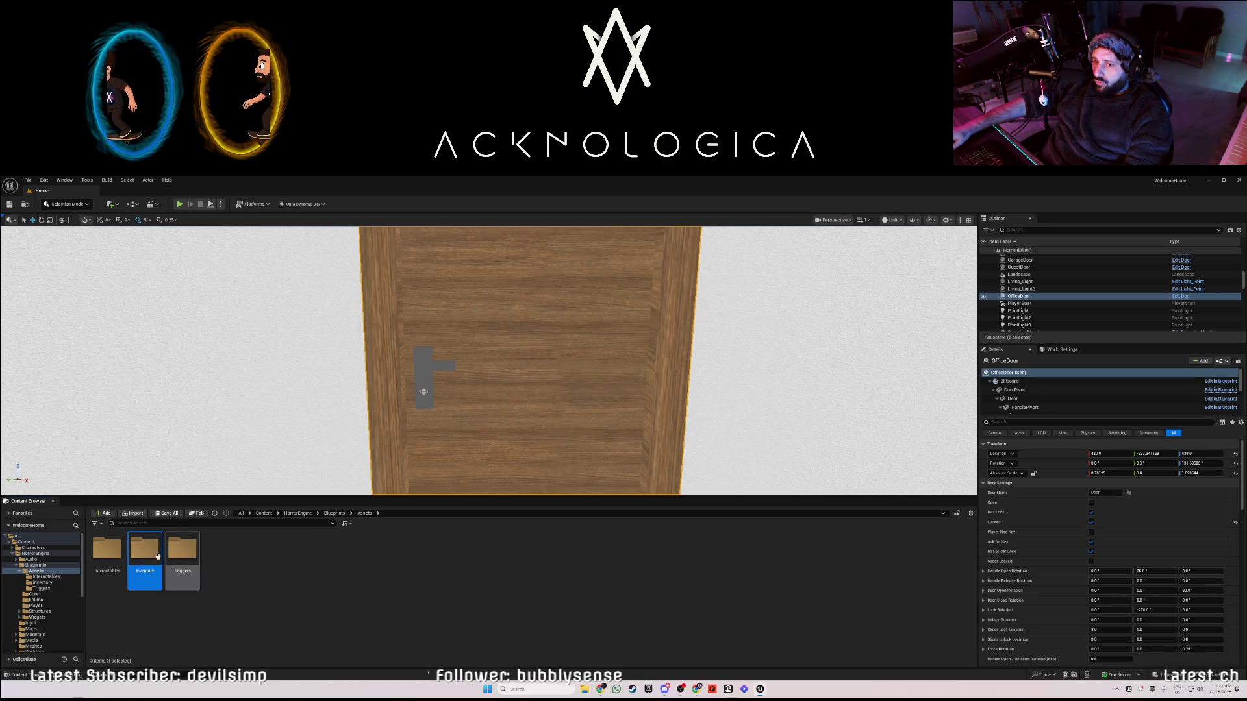
key("Return")
left_click(530, 551)
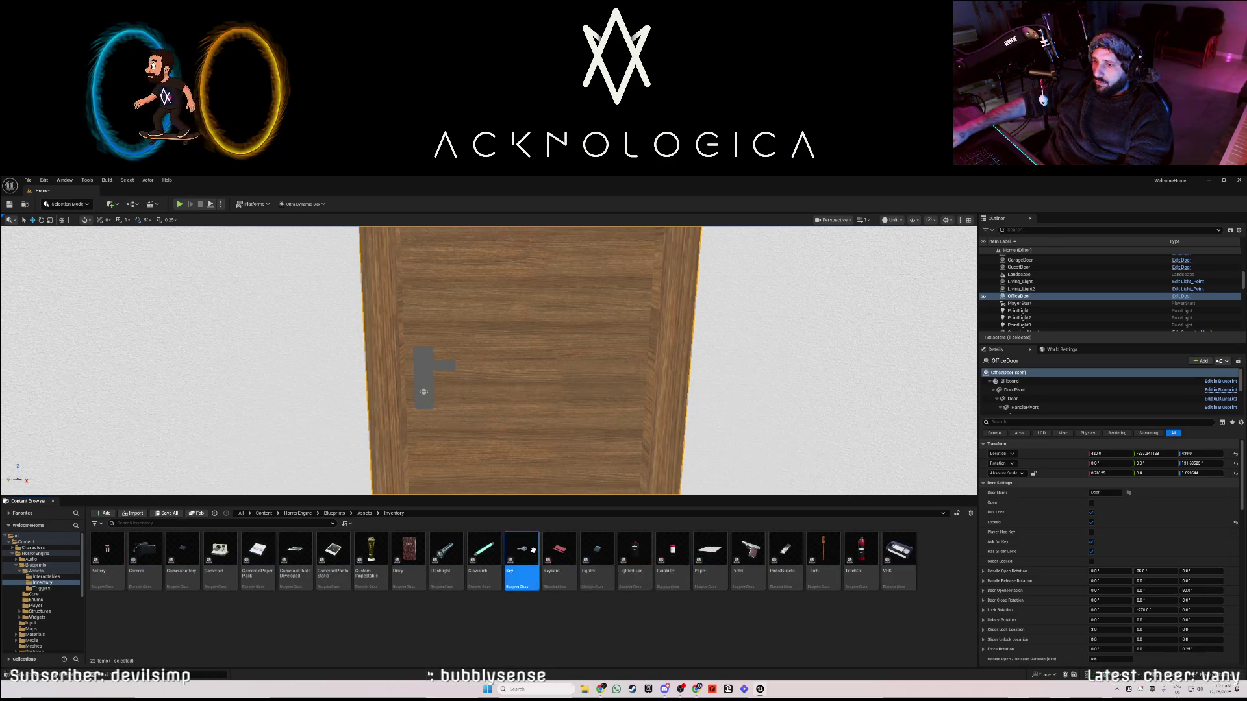
mouse_move(494, 390)
left_mouse_down()
mouse_move(454, 318)
mouse_move(376, 267)
left_mouse_up()
left_click_drag(715, 398, 715, 398)
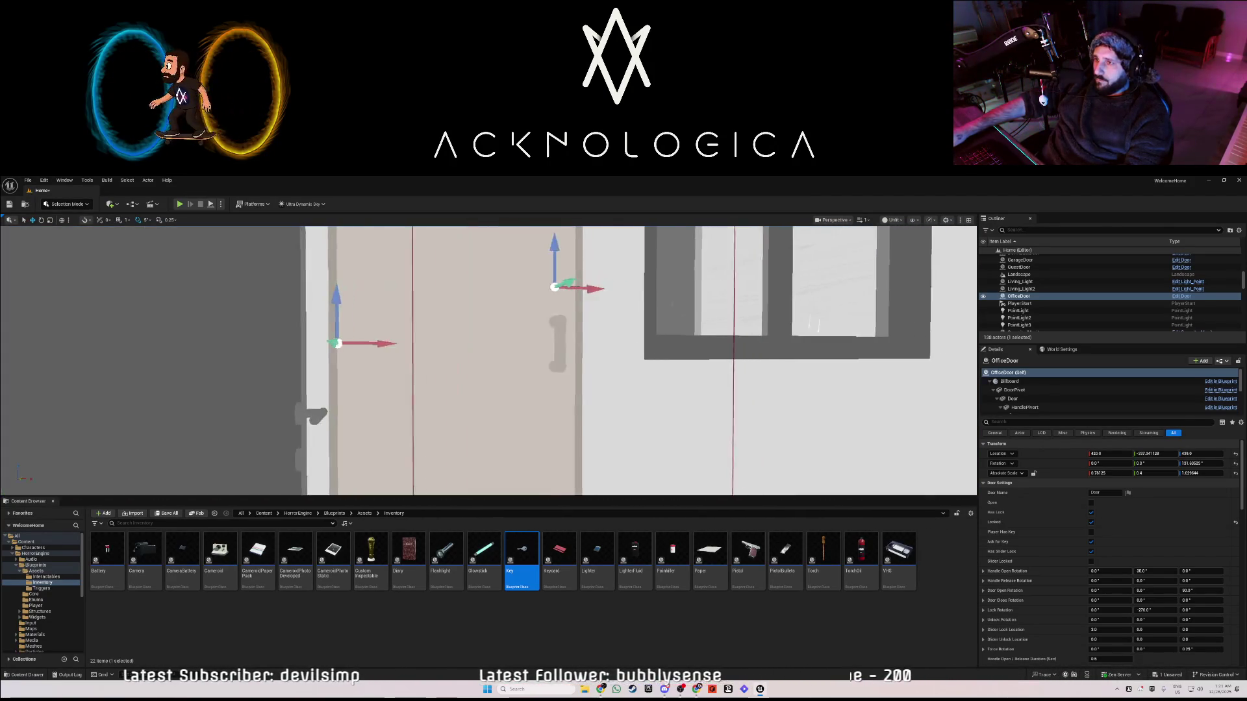
- Select the cabinet and, in Cabinet Settings, untick Locked and tick Open
left_click_drag(515, 385, 508, 379)
left_click(533, 378)
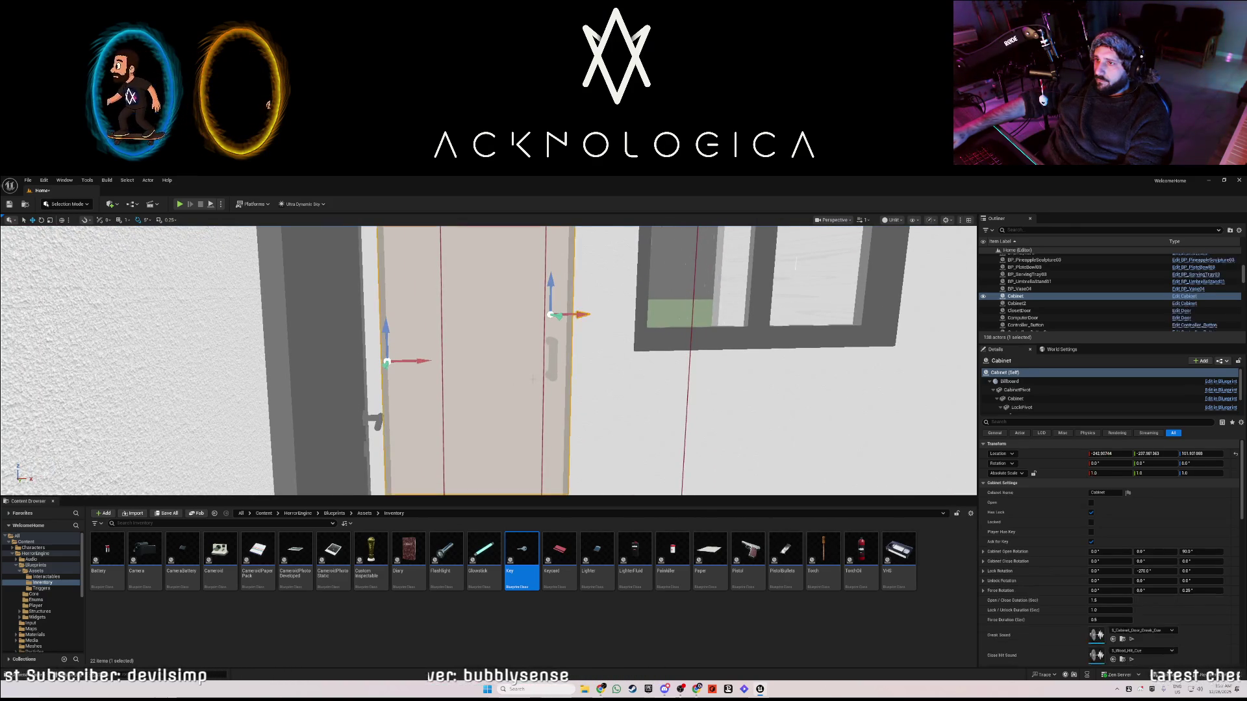
left_click(1091, 522)
left_click(1091, 502)
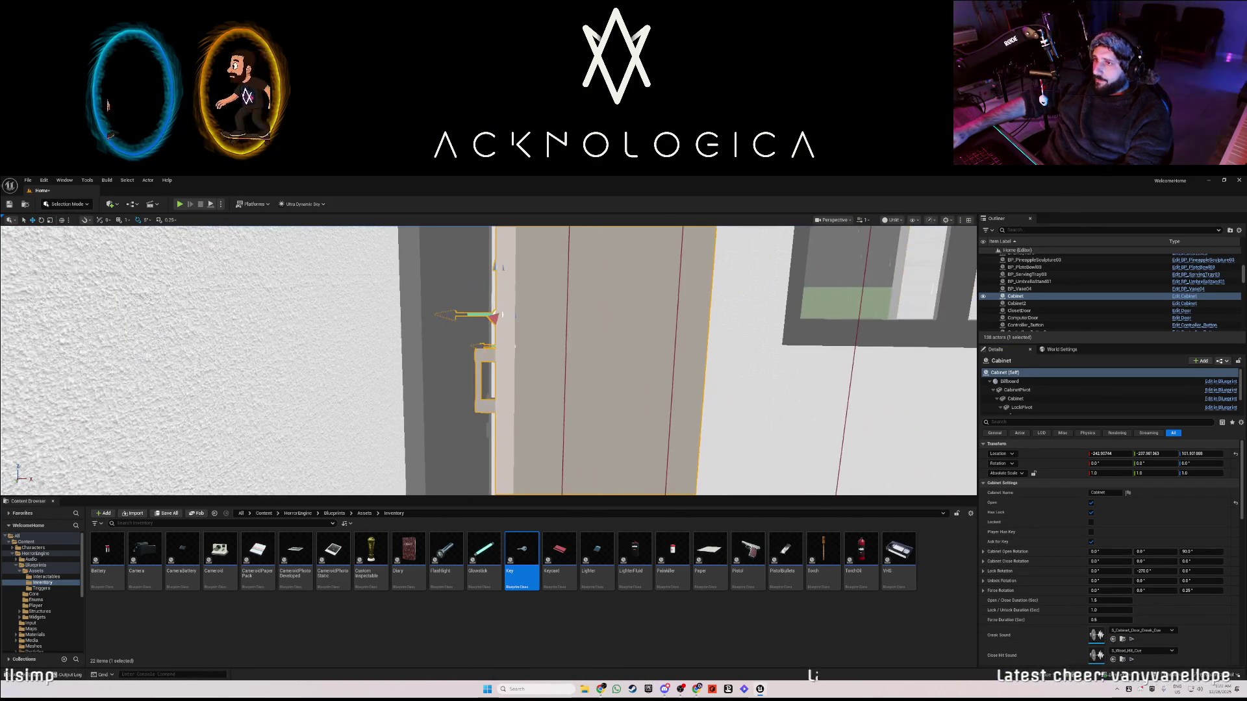
- Switch the viewport view mode from Unlit to Lit
left_click_drag(914, 414, 942, 413)
left_click(892, 221)
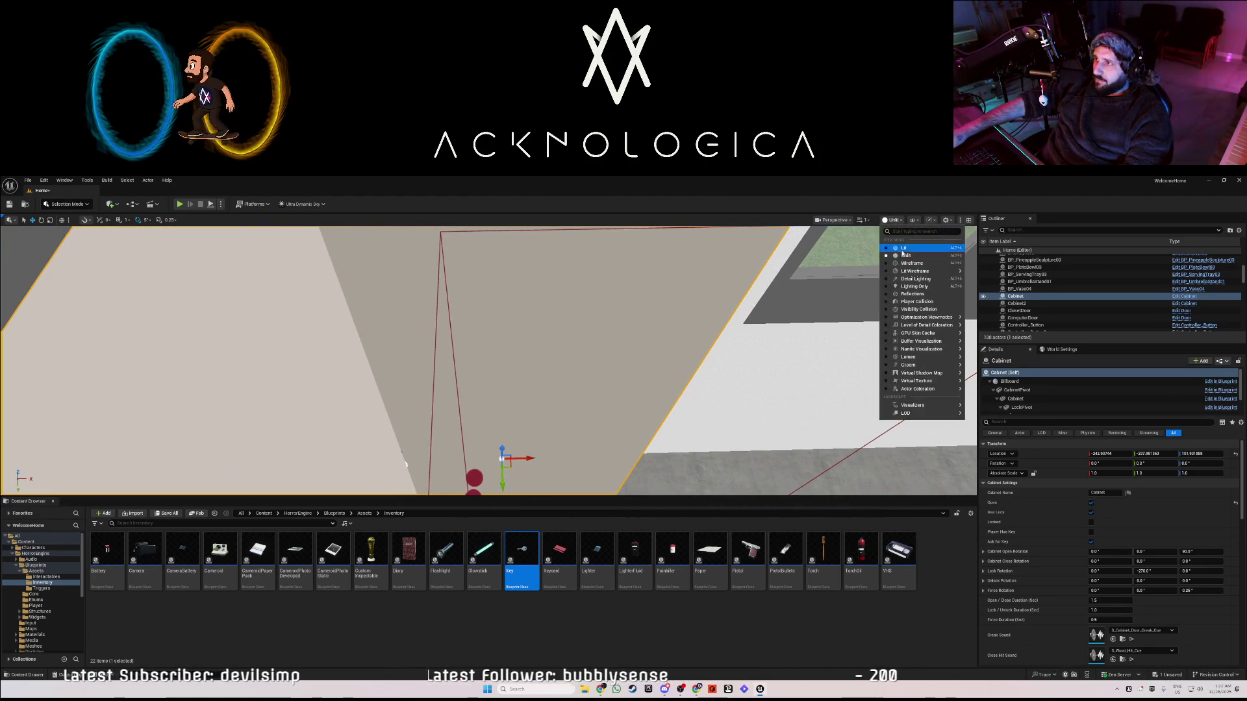
left_click(903, 242)
left_click_drag(488, 360, 487, 360)
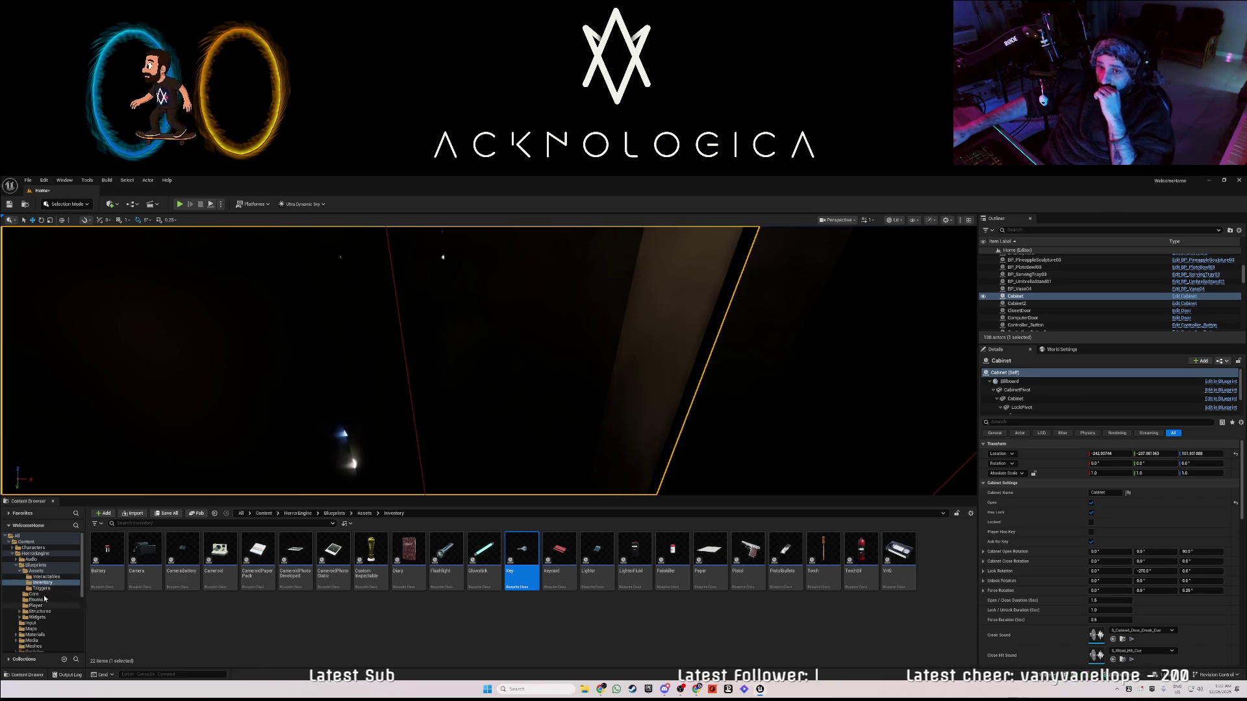
left_click(17, 566)
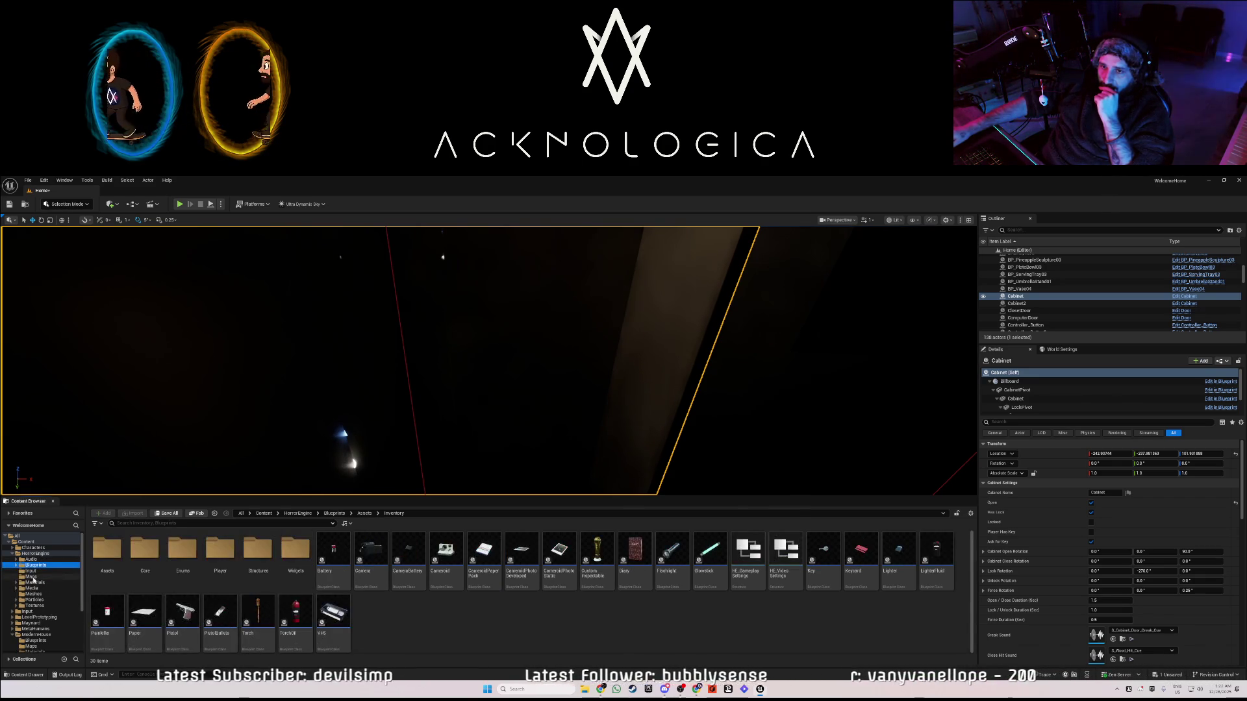
left_click(38, 588)
left_click(34, 594)
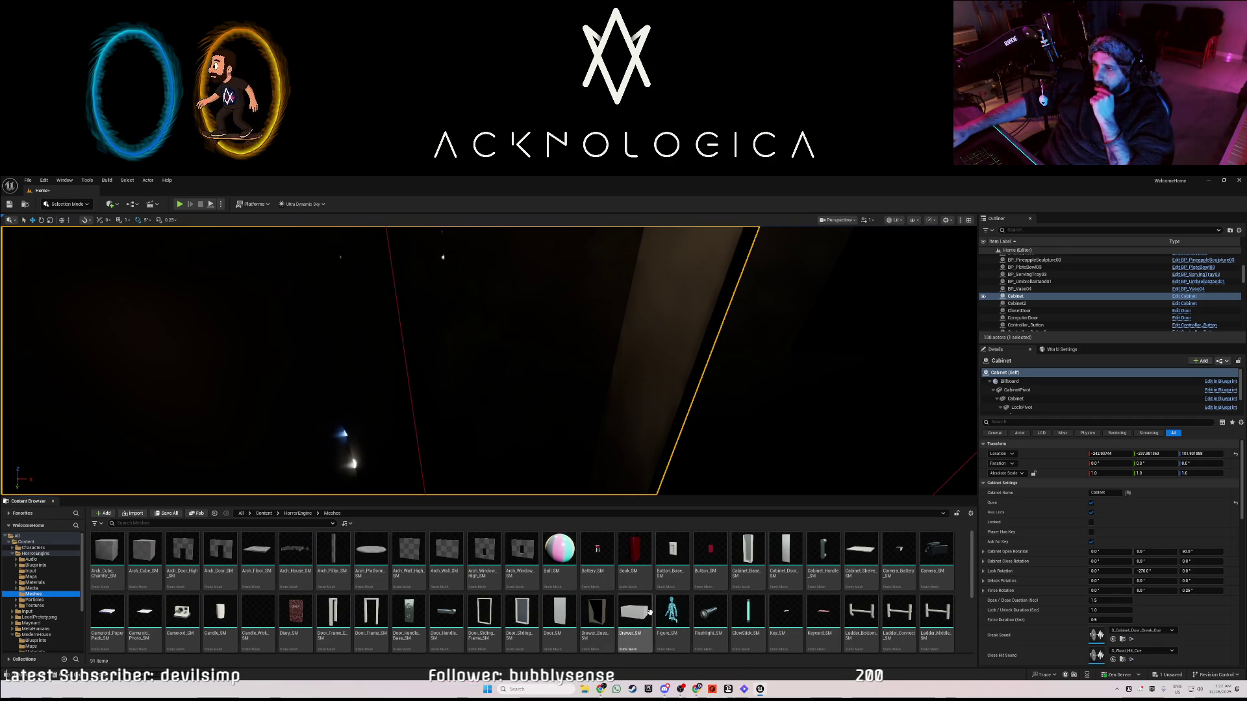
mouse_move(870, 557)
mouse_move(871, 557)
left_mouse_down()
mouse_move(501, 408)
mouse_move(536, 395)
mouse_move(509, 422)
mouse_move(523, 356)
mouse_move(492, 455)
left_mouse_up()
left_click_drag(507, 387, 508, 391)
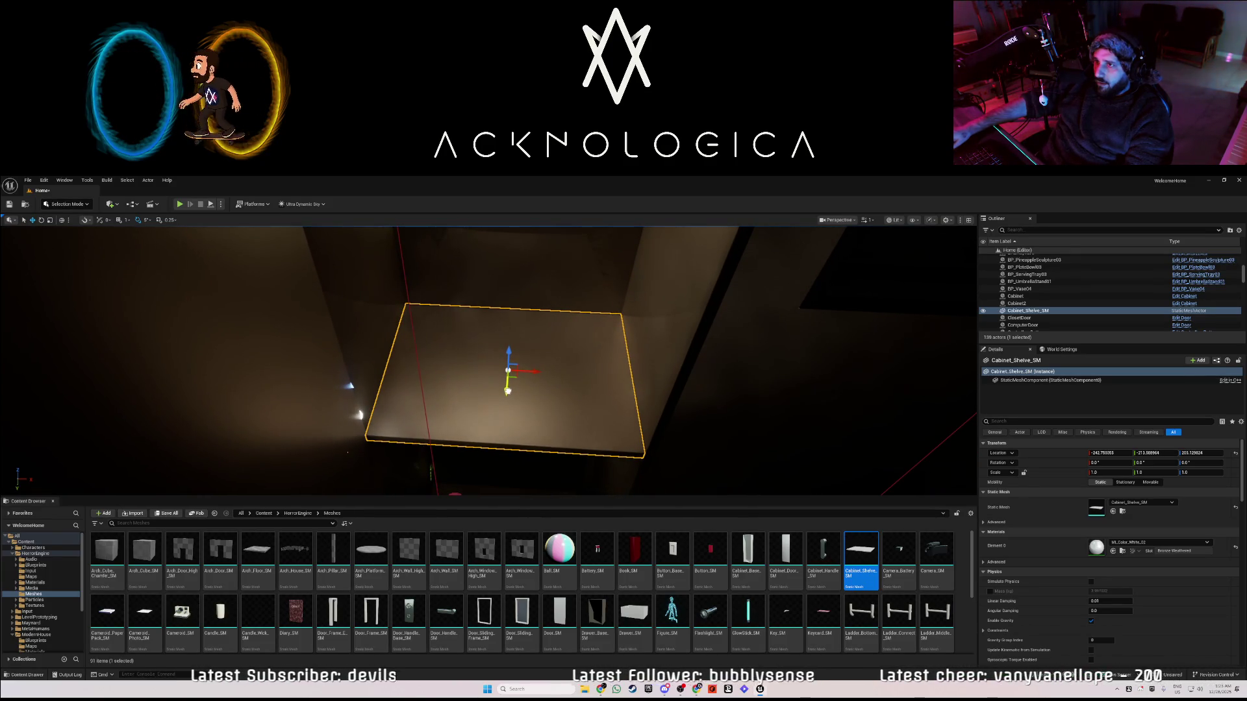
scroll(508, 391, "down", 10)
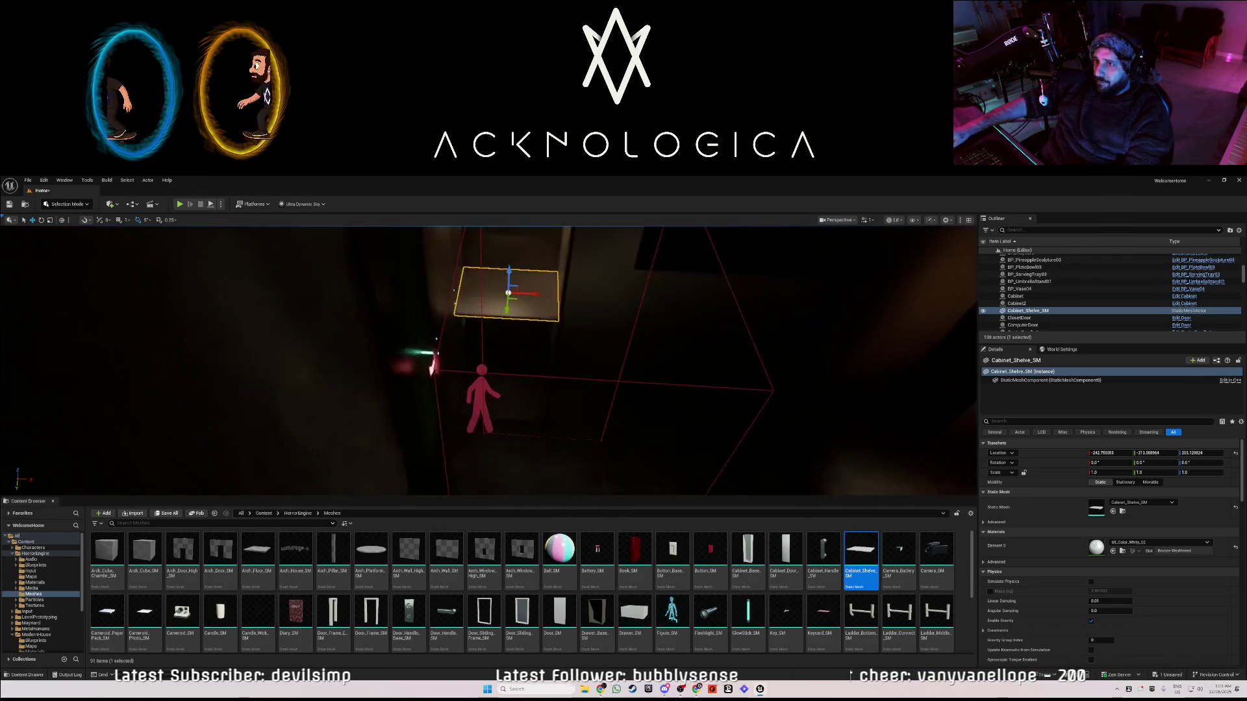
scroll(508, 391, "up", 5)
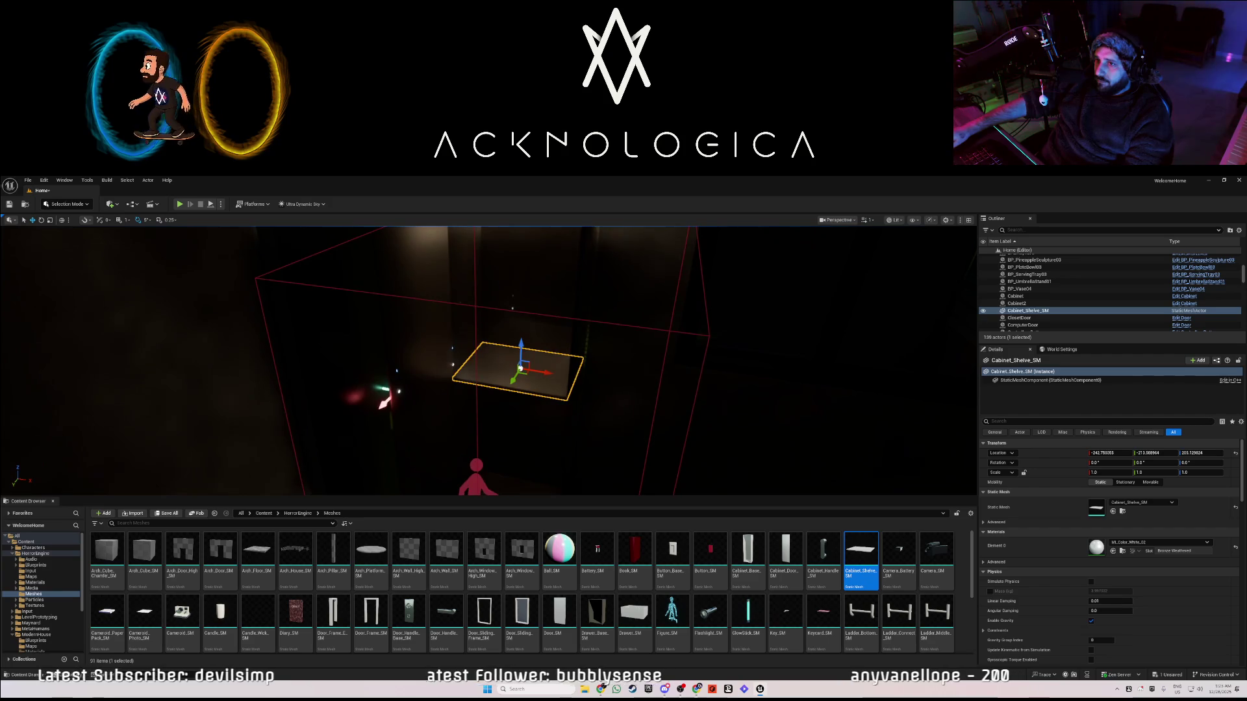
left_click(606, 419)
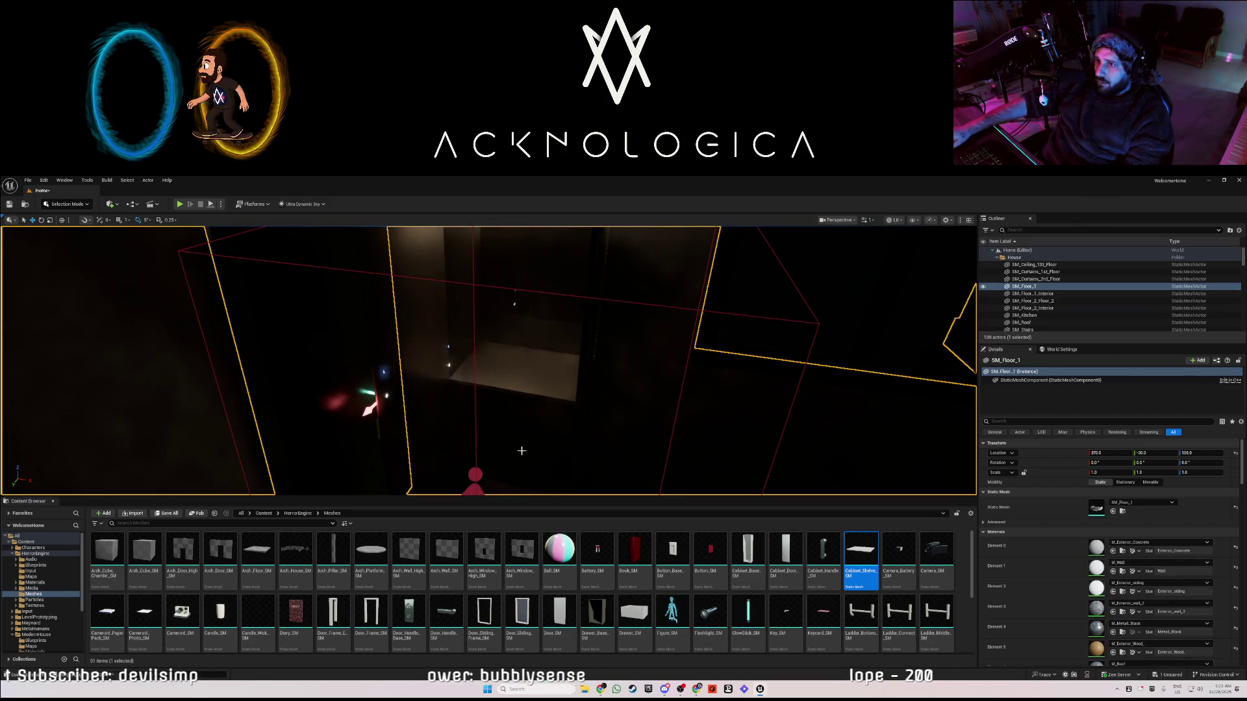
- Browse to the Blueprints > Assets > Inventory folder in the Content Browser
left_click(37, 565)
double_click(98, 545)
double_click(154, 554)
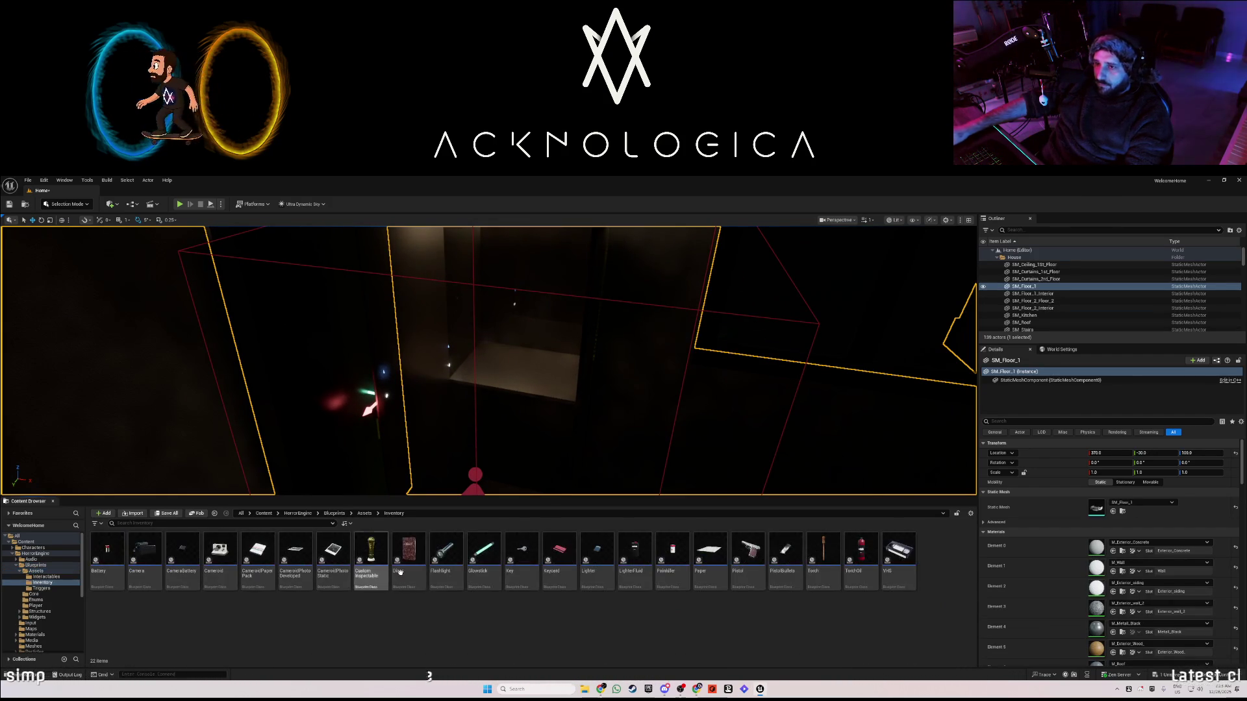
- Delete the misplaced Key and place a Key on the cabinet shelf, adding a Compatible Actors entry
mouse_move(534, 557)
left_mouse_down()
mouse_move(510, 388)
mouse_move(530, 357)
left_mouse_up()
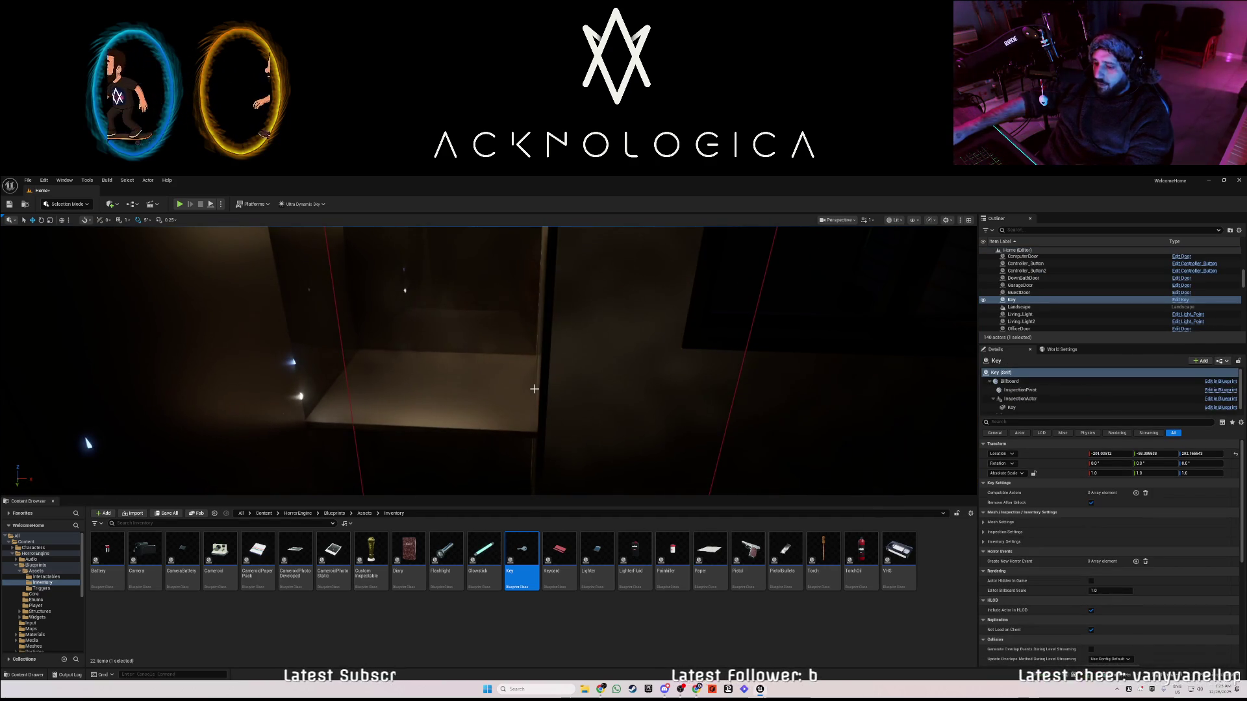
key("Delete")
left_click_drag(527, 564, 437, 388)
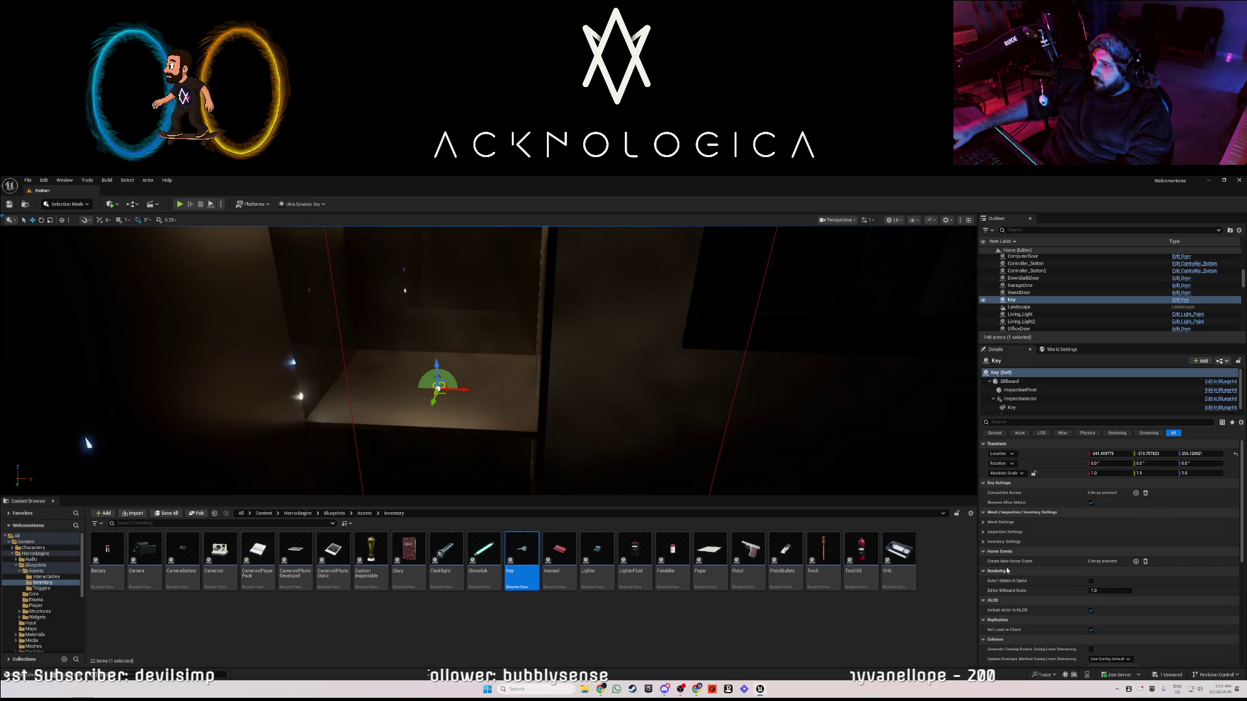
left_click(1136, 493)
- Set the Key's Compatible Actors element to OfficeDoor with the eyedropper
left_click(1119, 503)
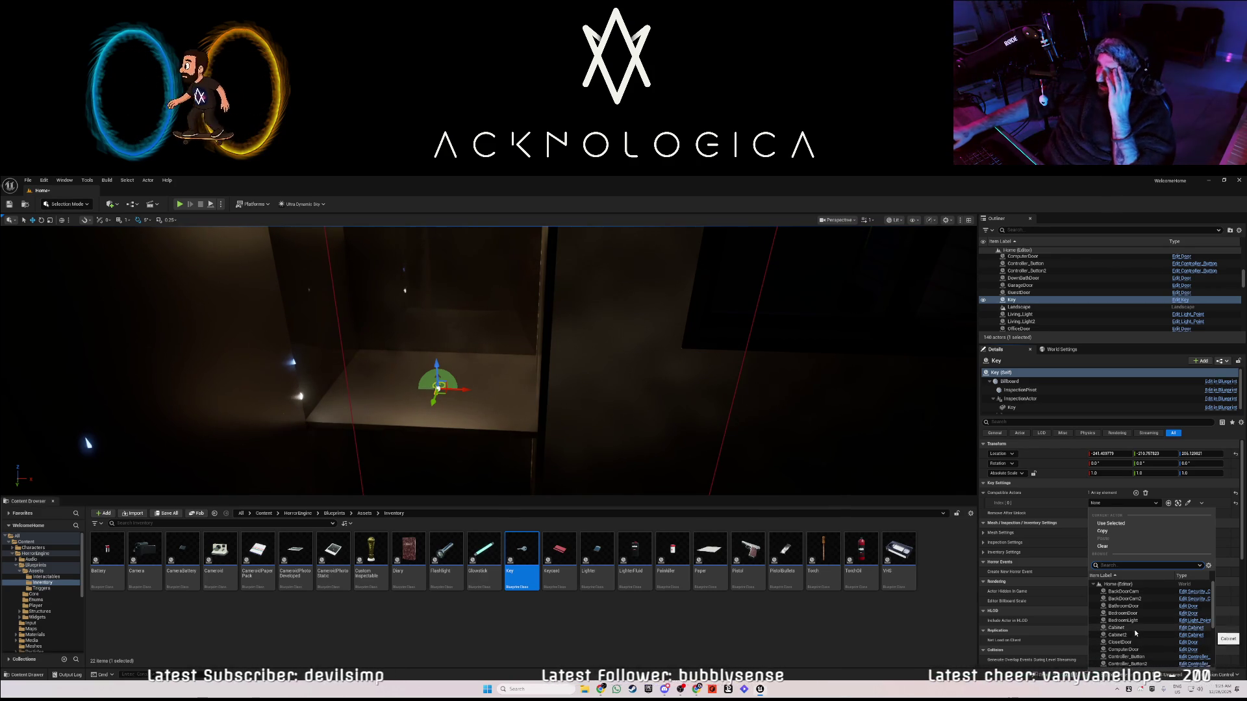
scroll(1135, 630, "down", 2)
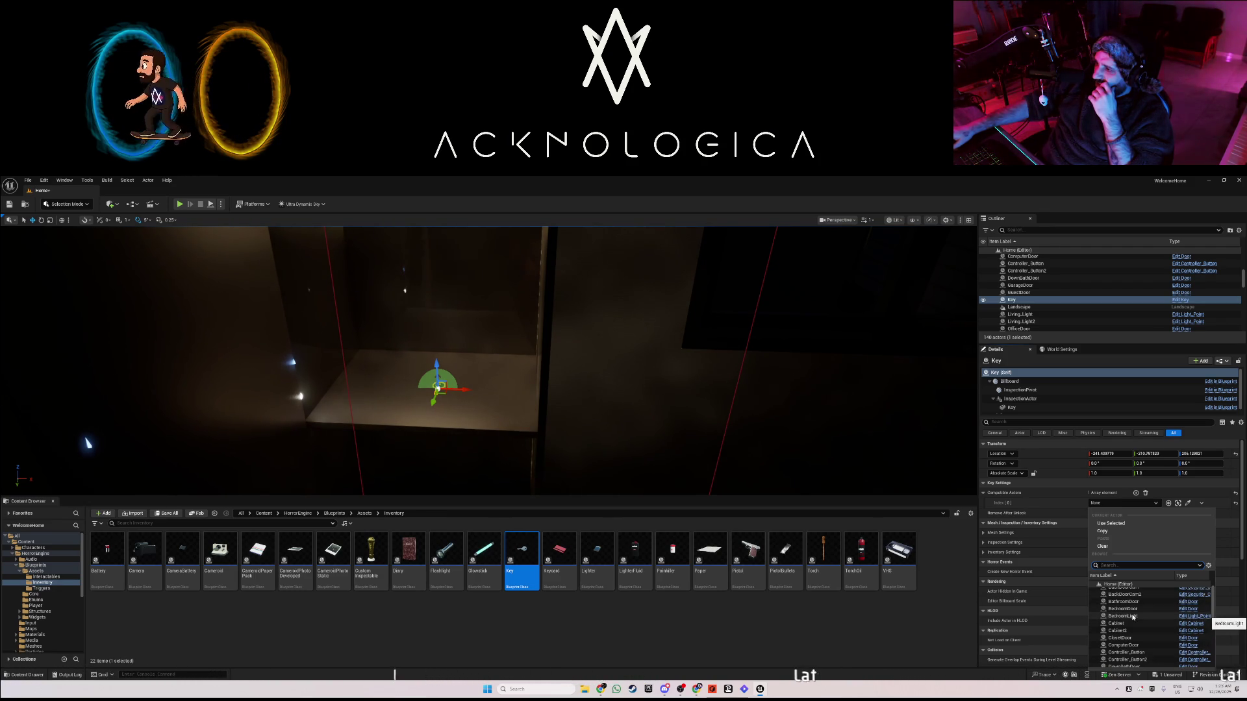
scroll(1132, 616, "down", 1)
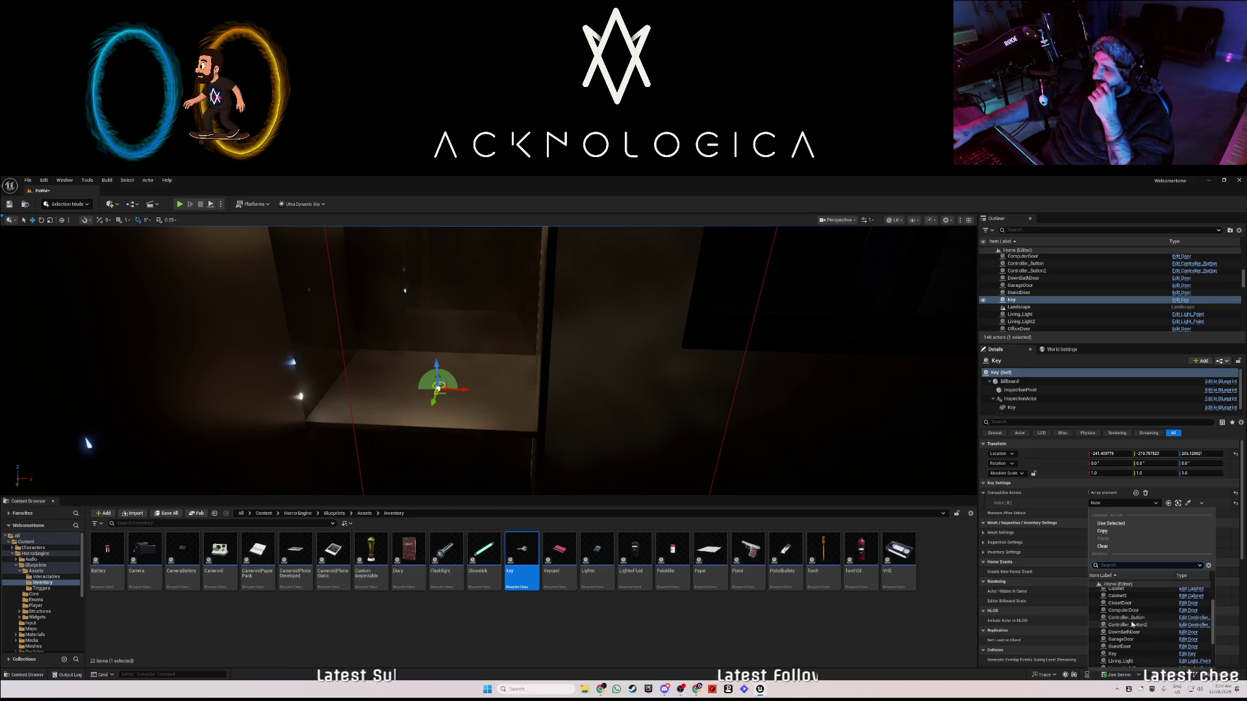
scroll(1137, 642, "down", 1)
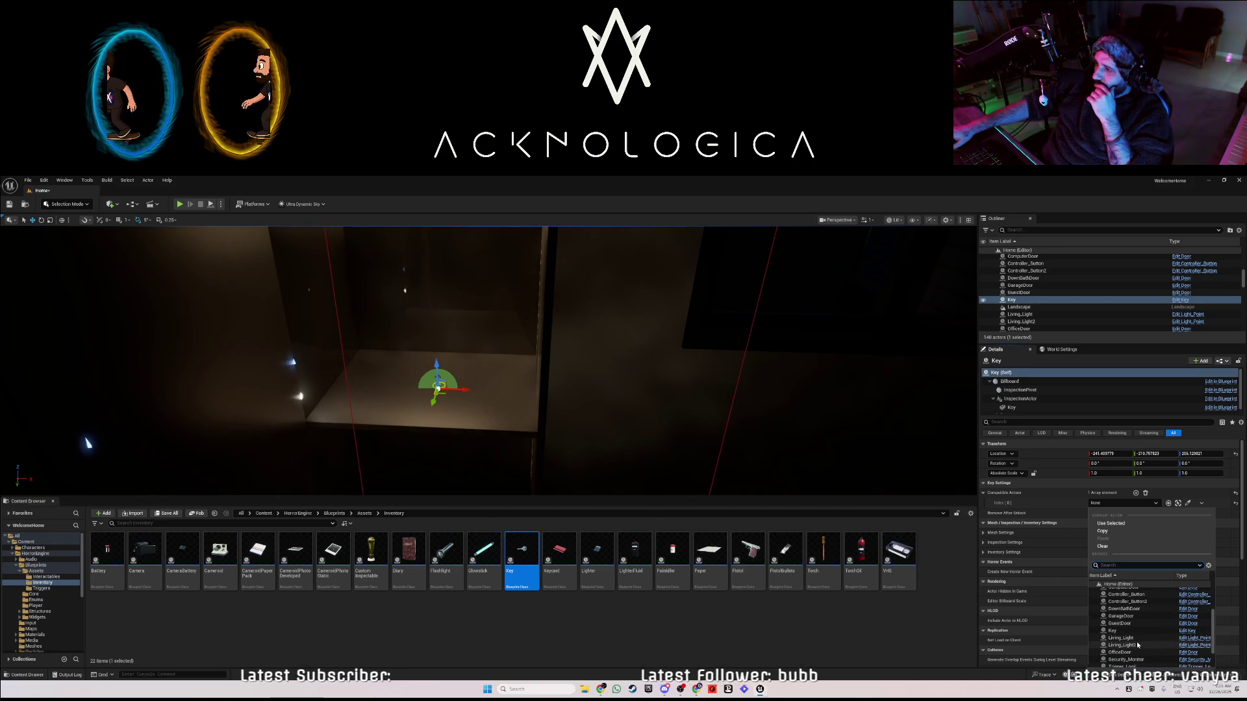
scroll(1137, 642, "down", 1)
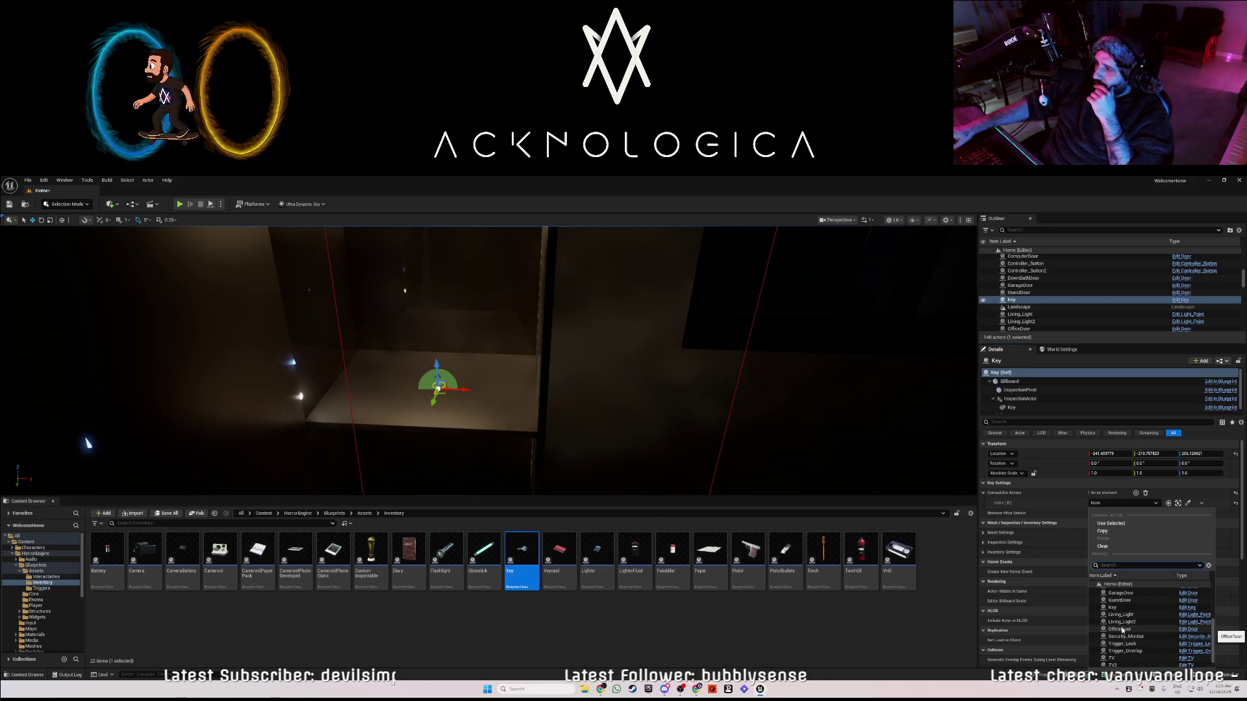
key("Escape")
left_click(801, 431)
- Switch the viewport to Unlit, select the office door, and start a play test
left_click_drag(802, 431, 689, 422)
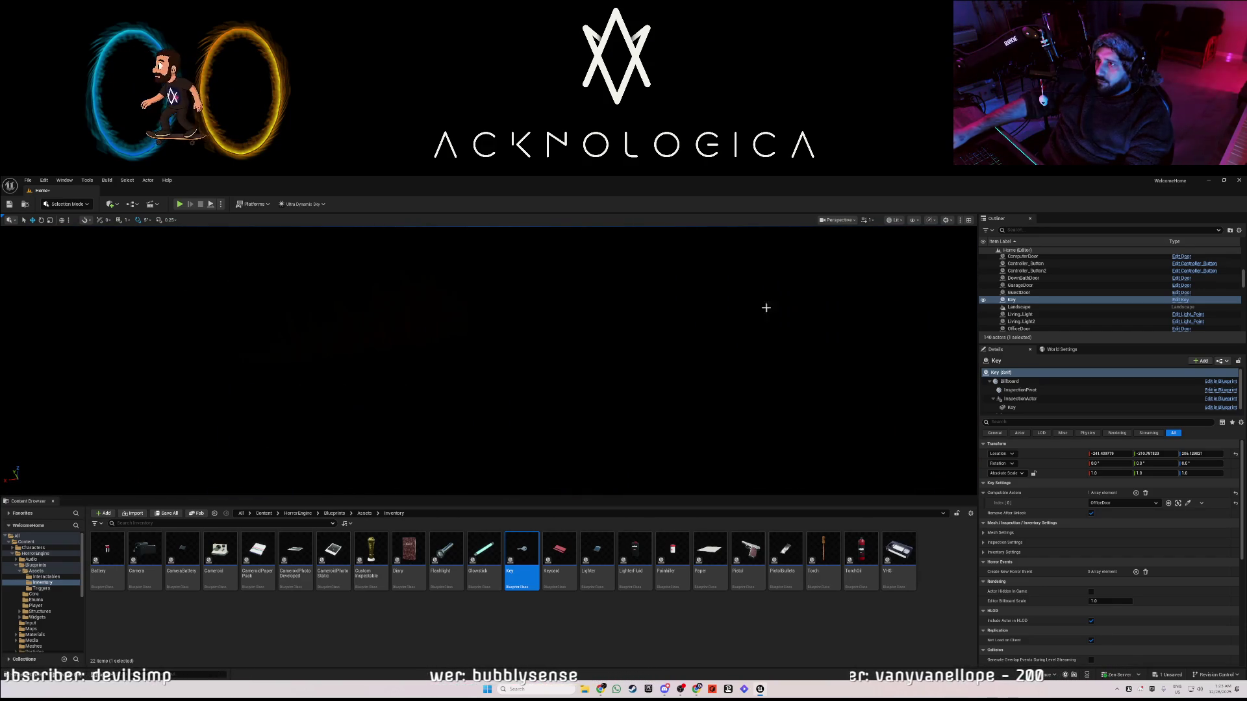
left_click(896, 220)
left_click(909, 255)
mouse_move(494, 357)
left_mouse_down()
mouse_move(467, 370)
mouse_move(428, 348)
mouse_move(530, 342)
left_mouse_up()
left_click(529, 341)
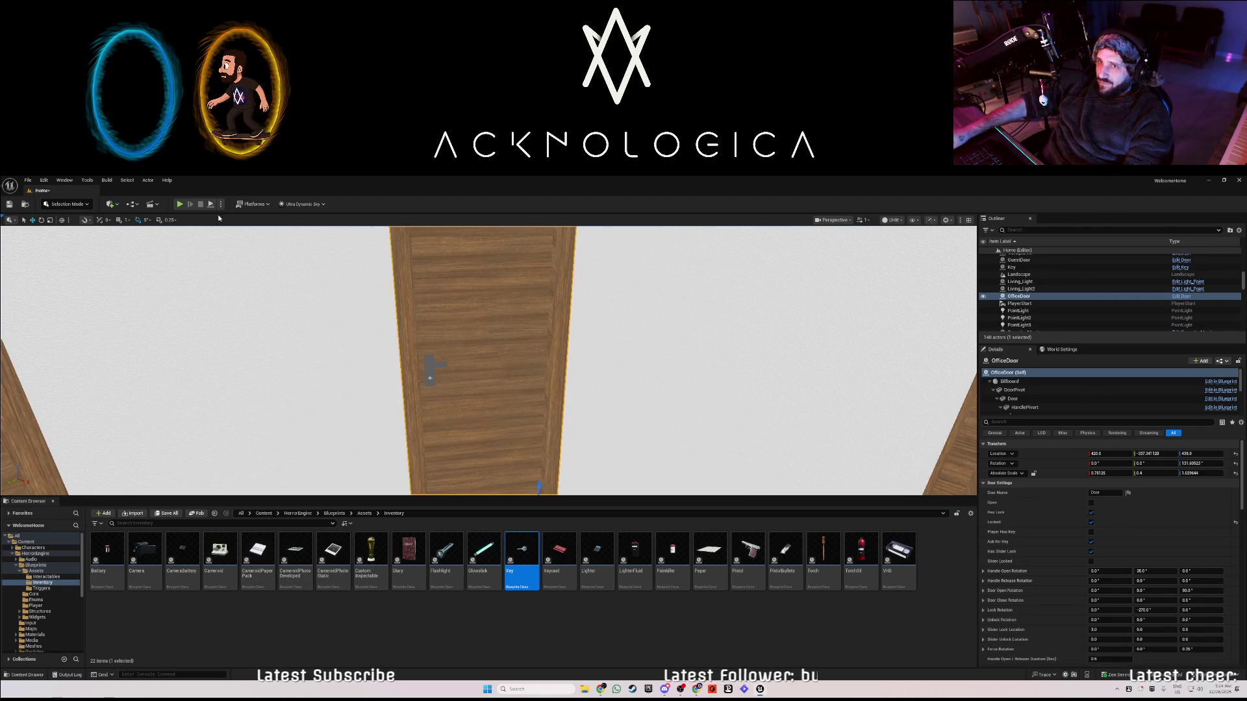
left_click(180, 204)
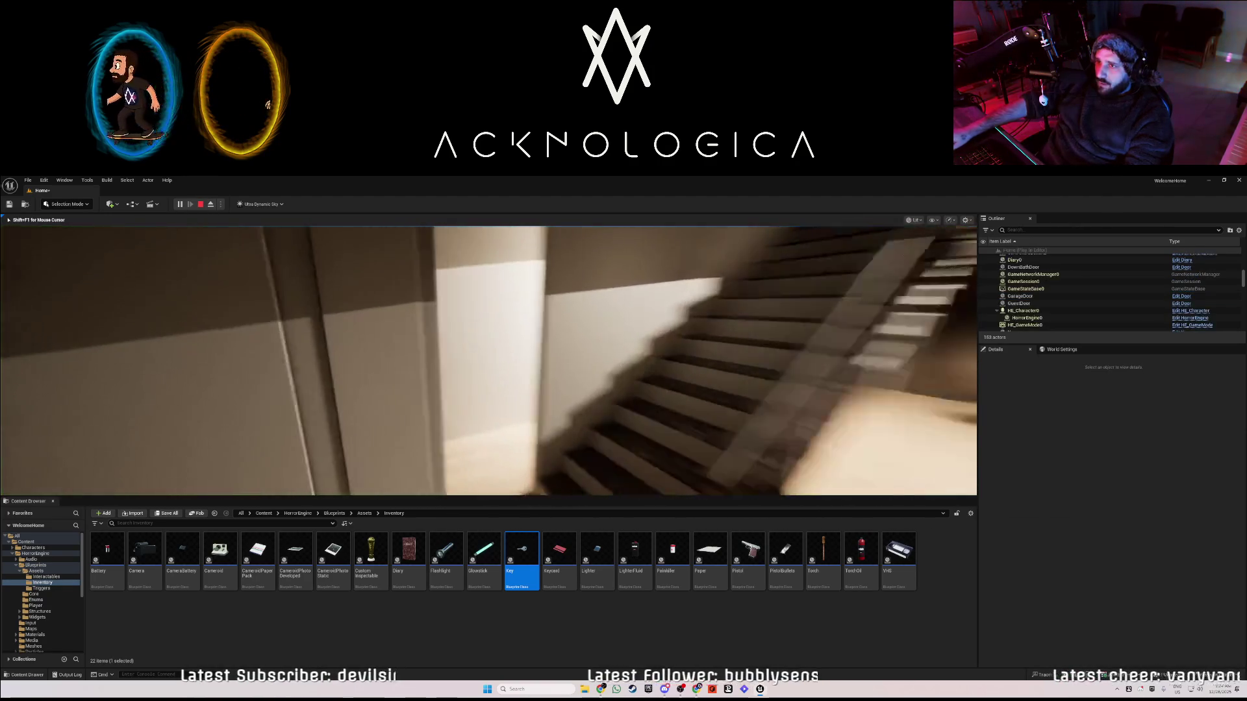
- In play mode, walk into the dark room and pick up the key
key("w")
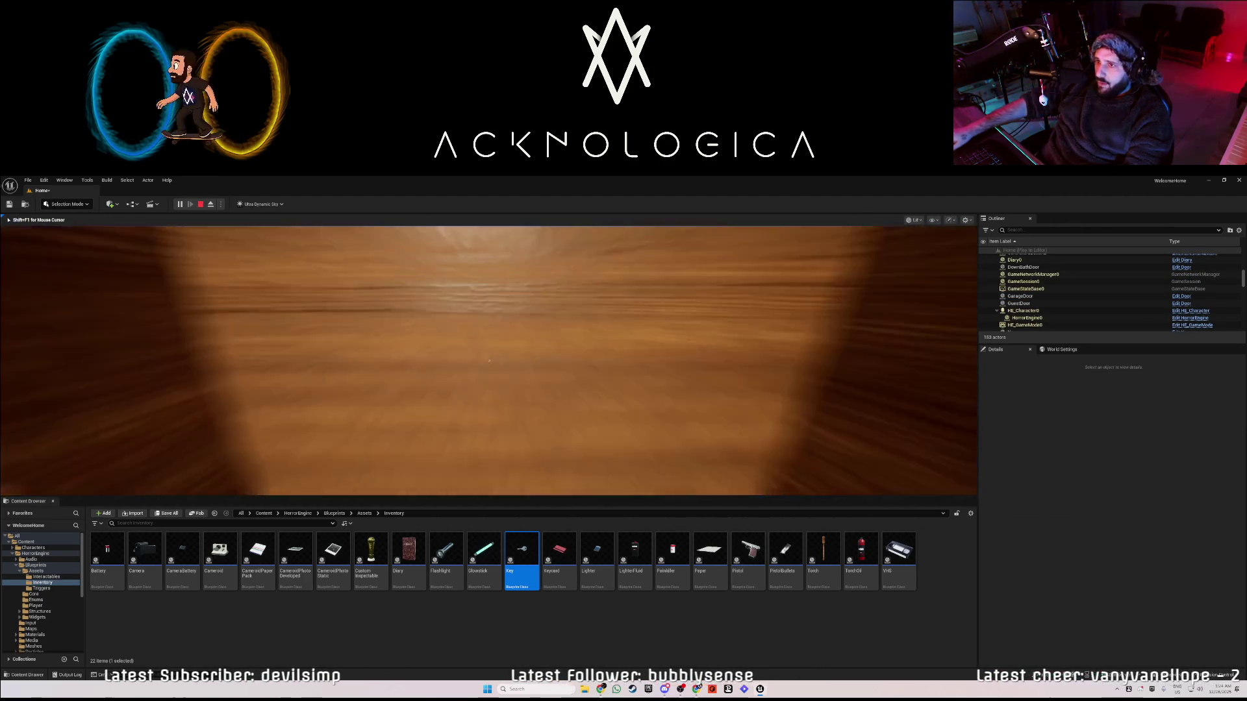
key("w")
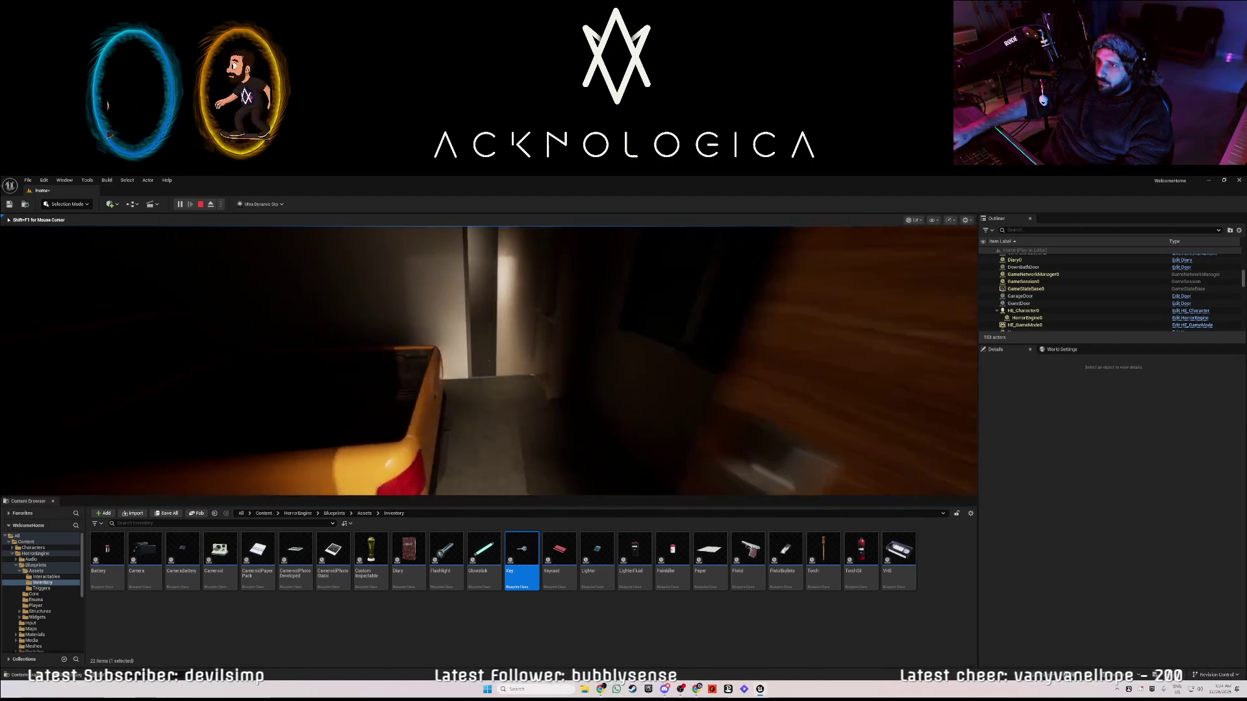
key("w")
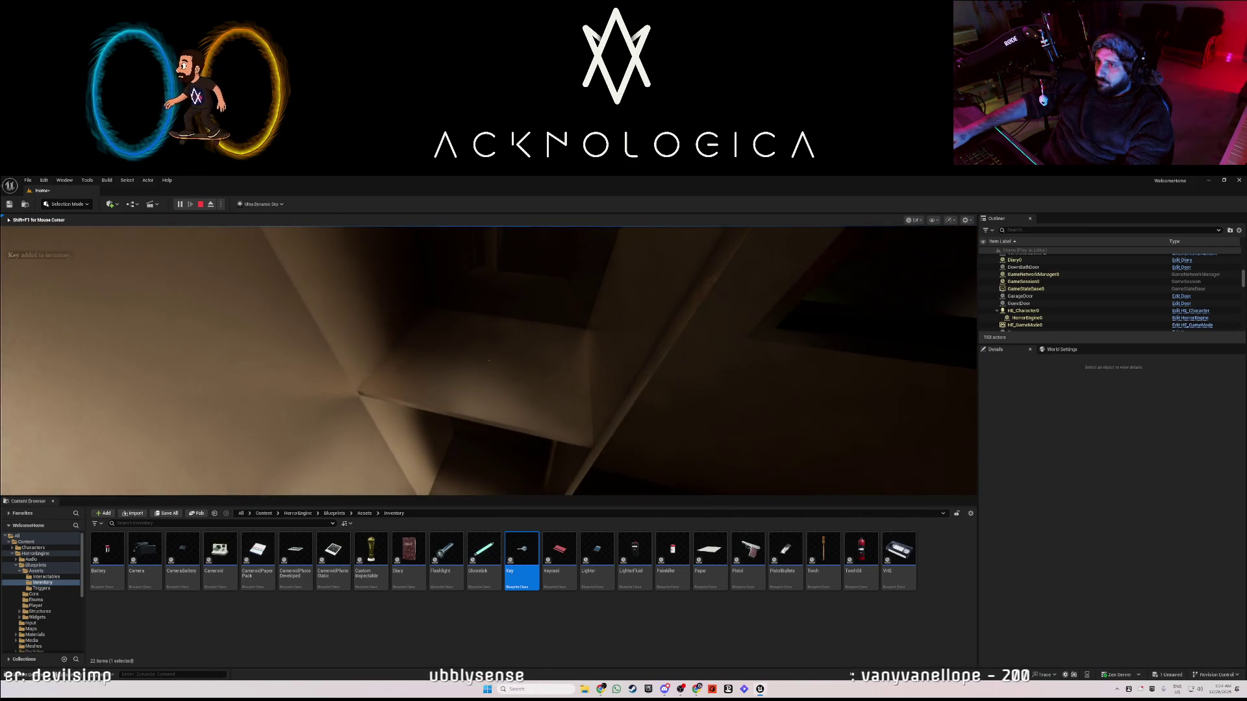
key("e")
- Return to the office door, open the inventory with Tab, and use the key to unlock it
key("w")
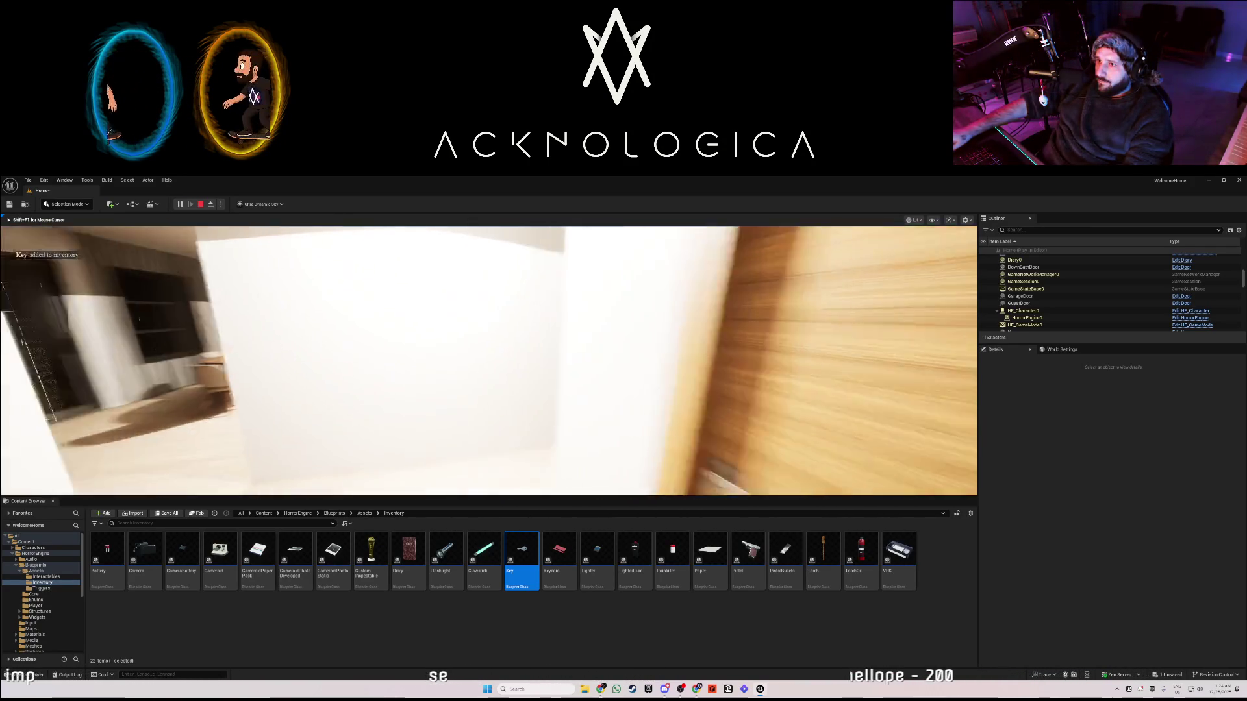
key("w")
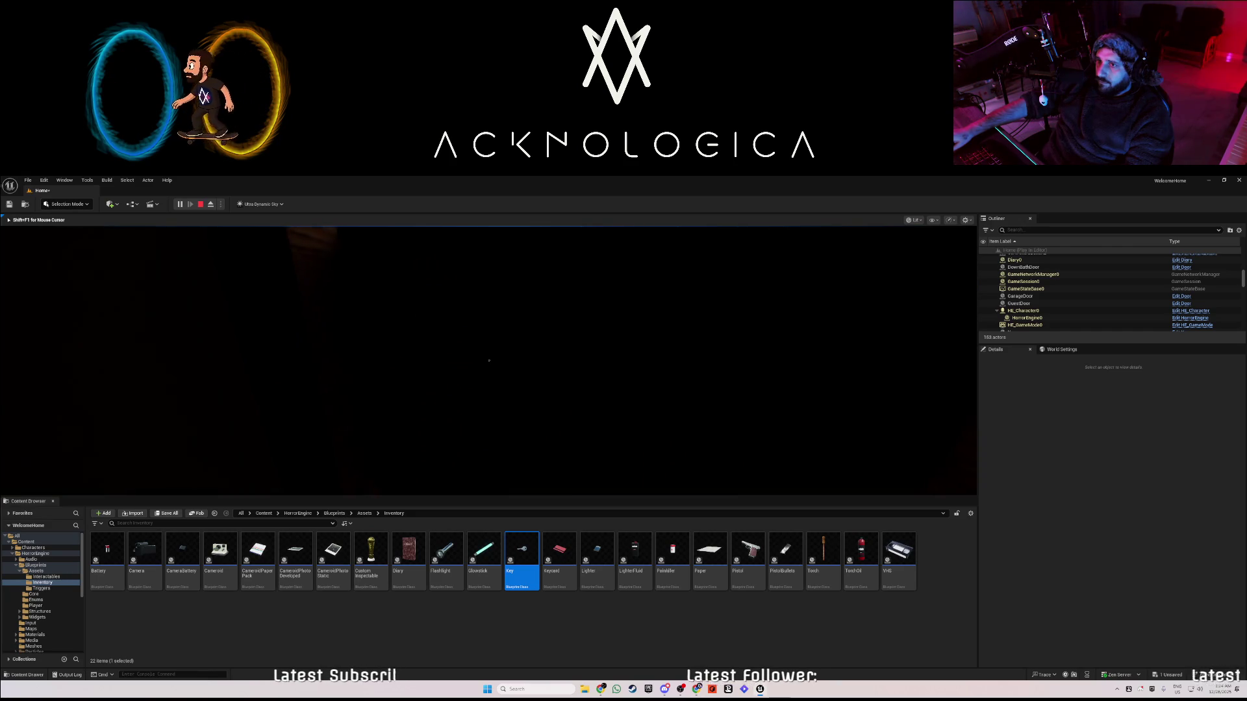
key("w")
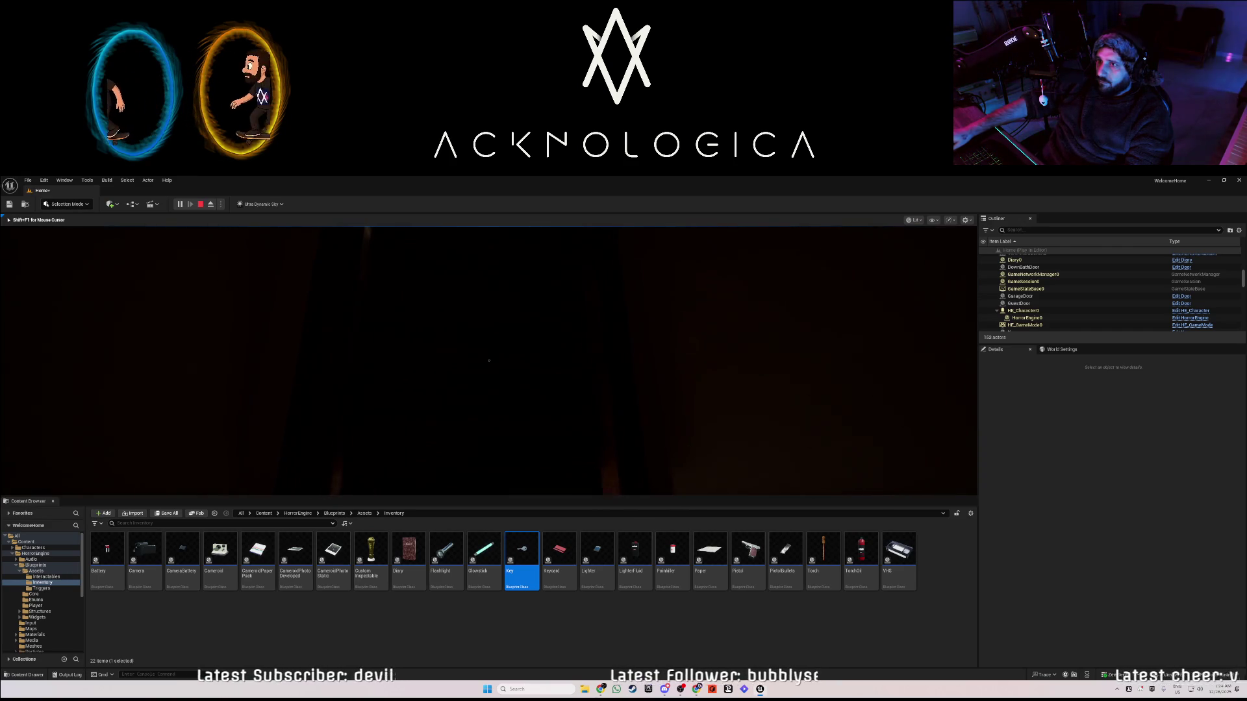
key("w")
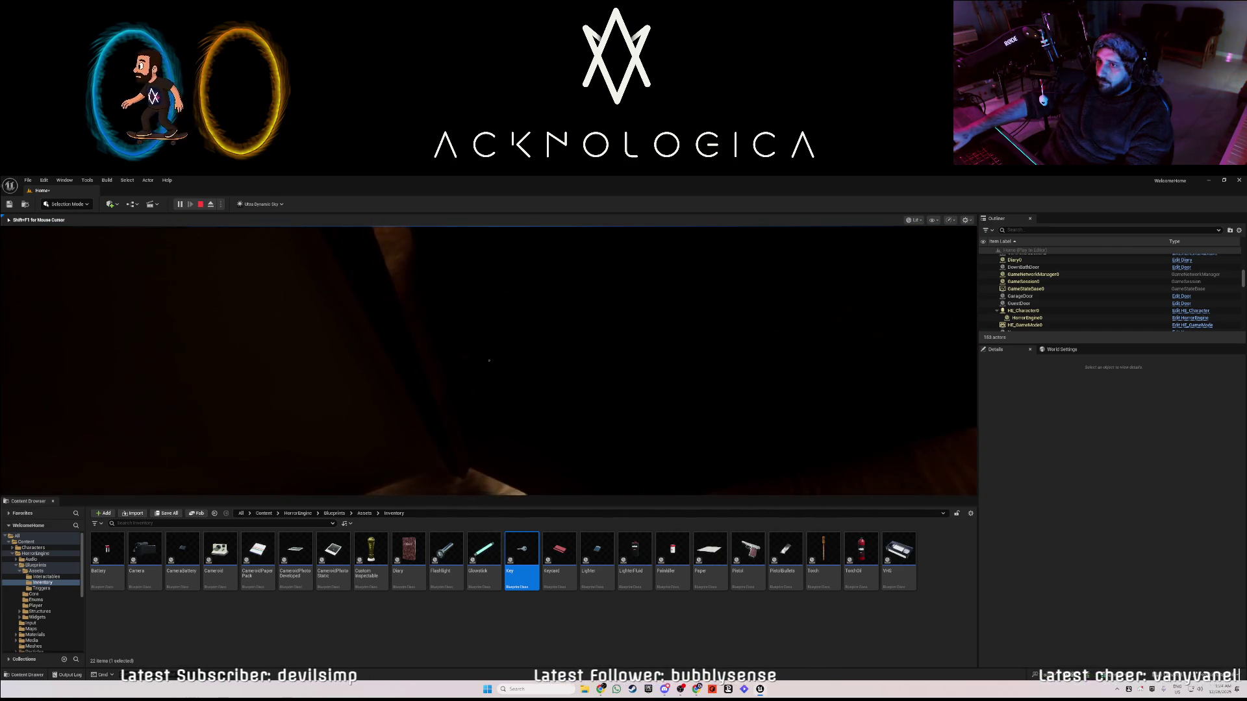
key("Tab")
left_click(489, 360)
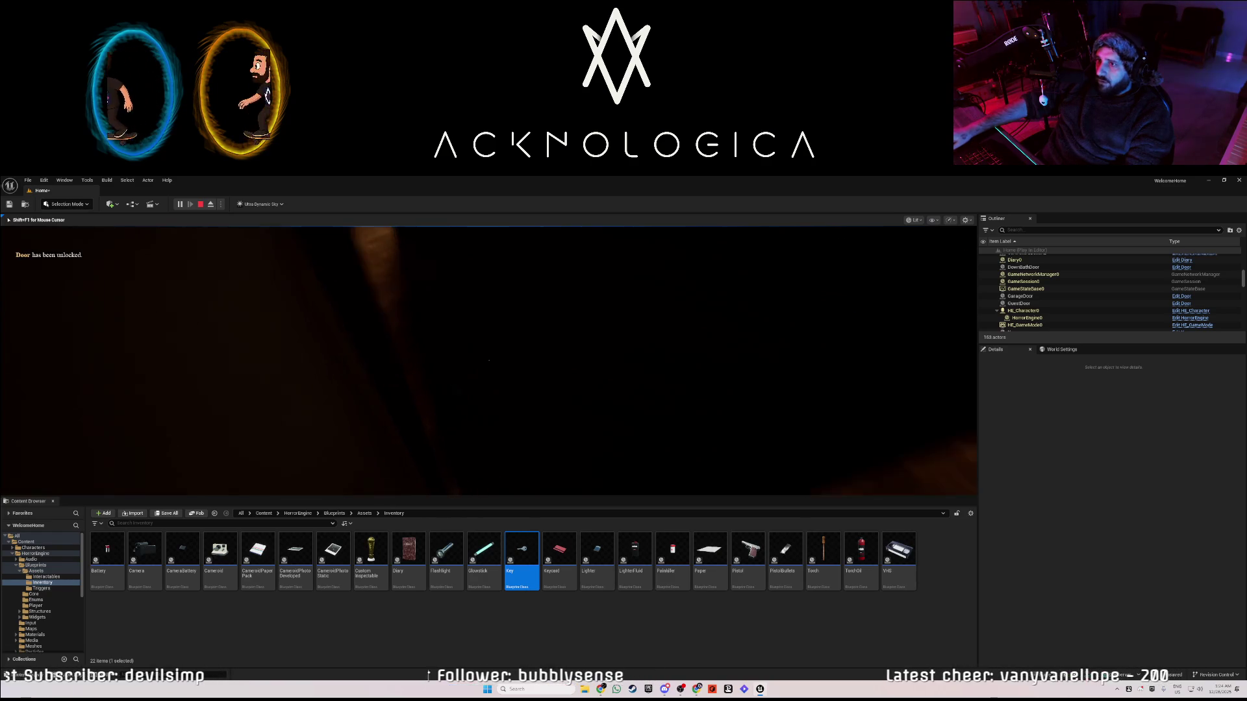
- Walk through the unlocked doorway to the TV and stop the play test
key("w")
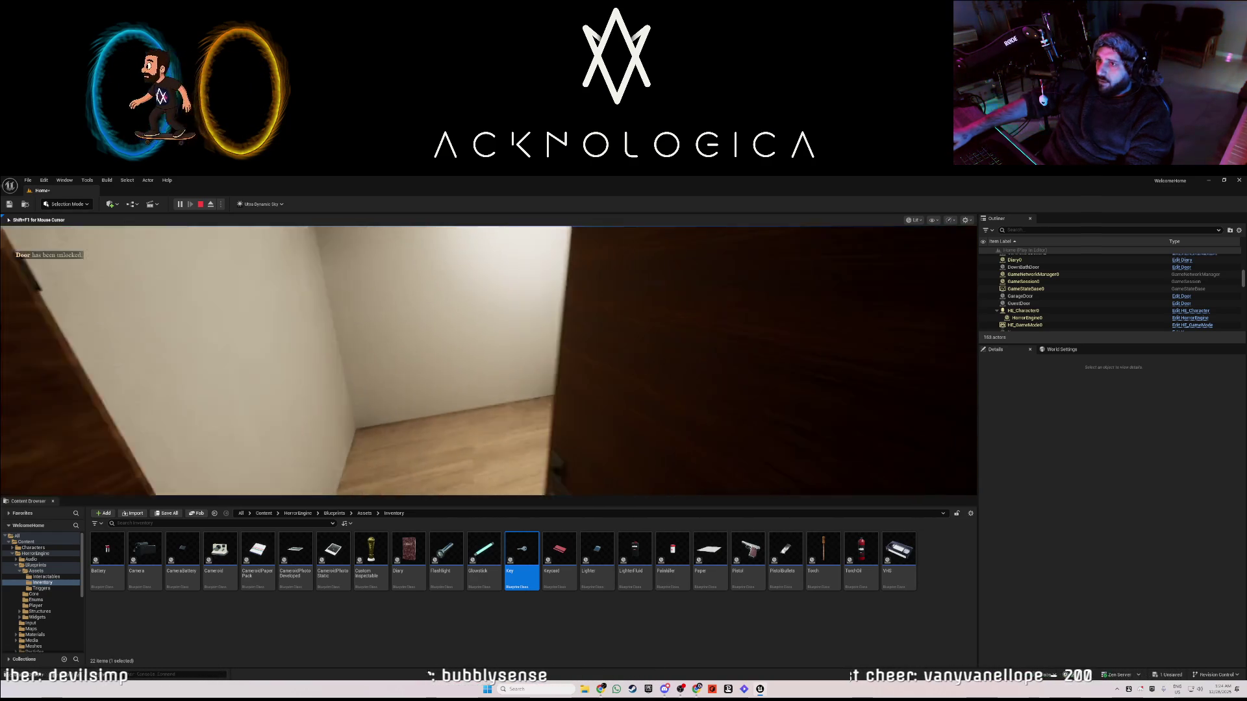
key("w")
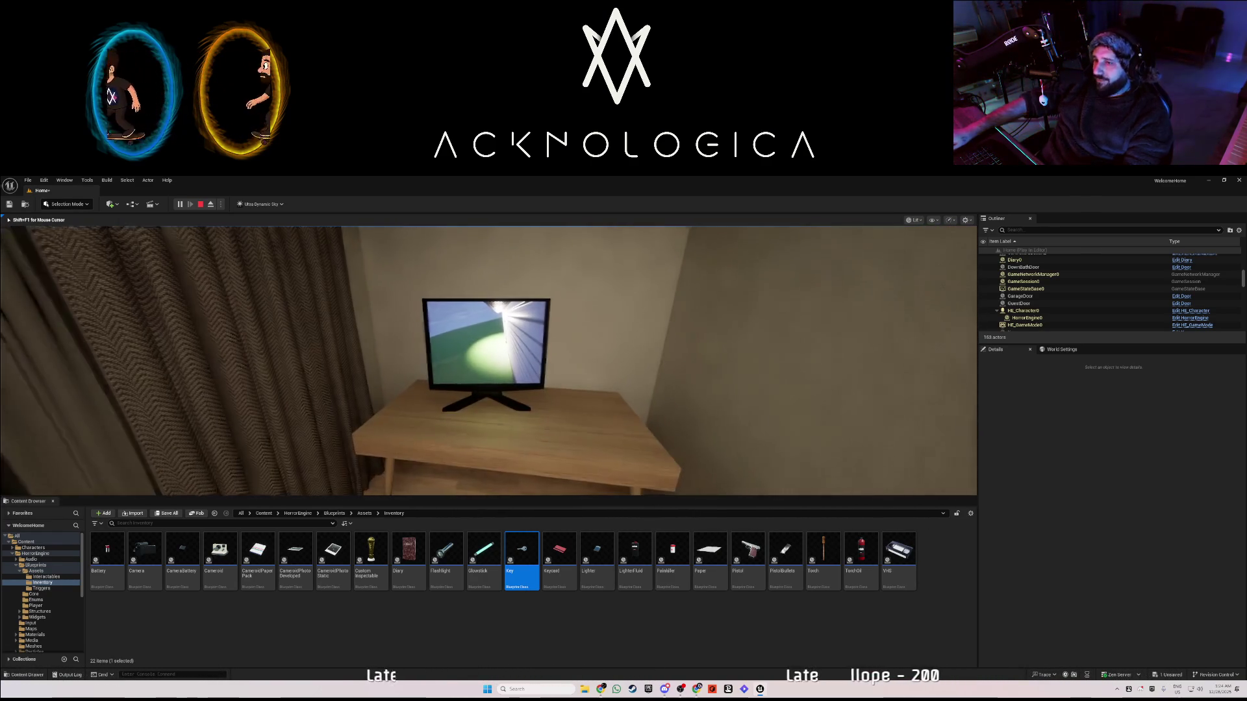
key("Escape")
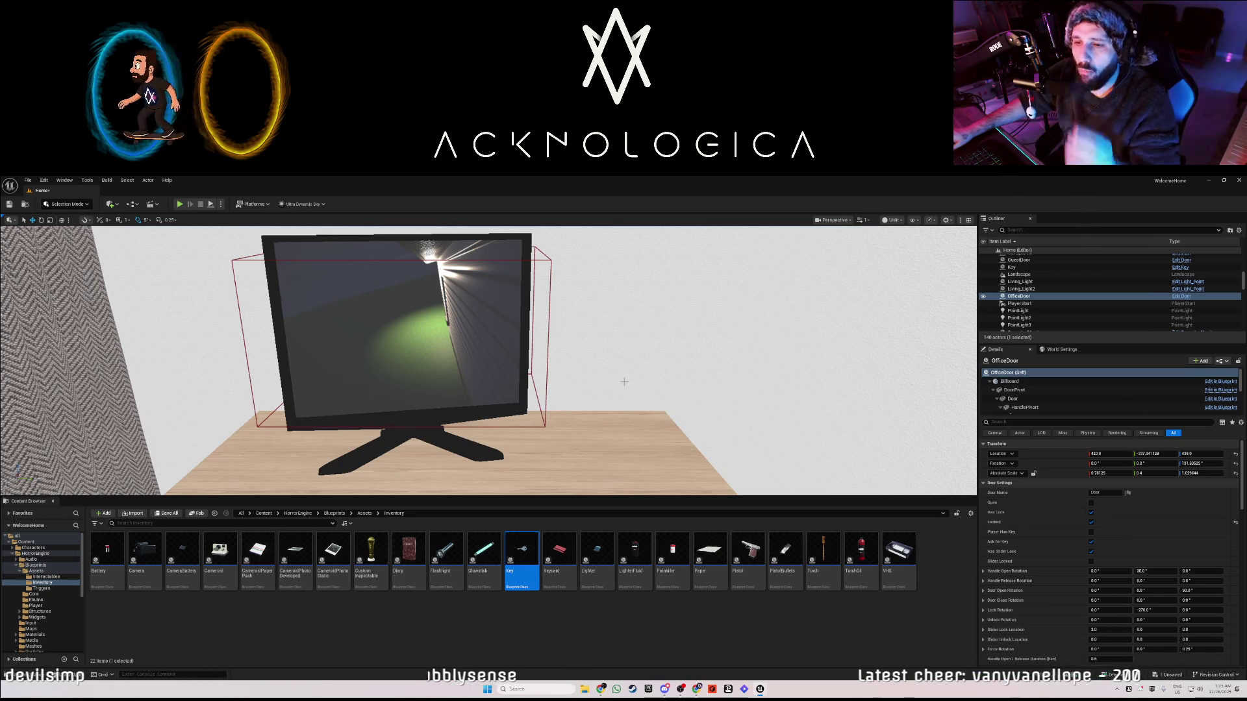
- Drop a VHS tape on the floor, set its Vhs Media to MS_VHS_29Dec1985, and start play
mouse_move(695, 426)
left_mouse_down()
mouse_move(734, 422)
mouse_move(695, 413)
mouse_move(682, 429)
mouse_move(714, 422)
mouse_move(702, 422)
left_mouse_up()
left_click_drag(899, 552, 514, 387)
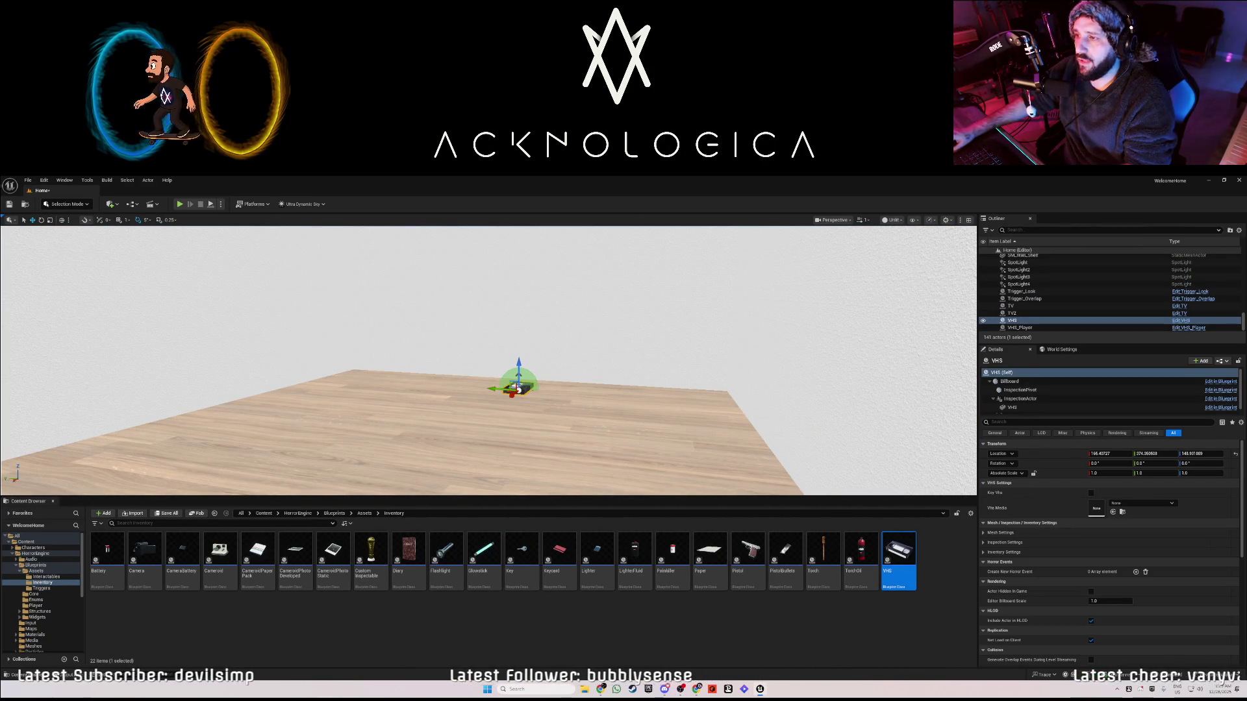
left_click(1140, 504)
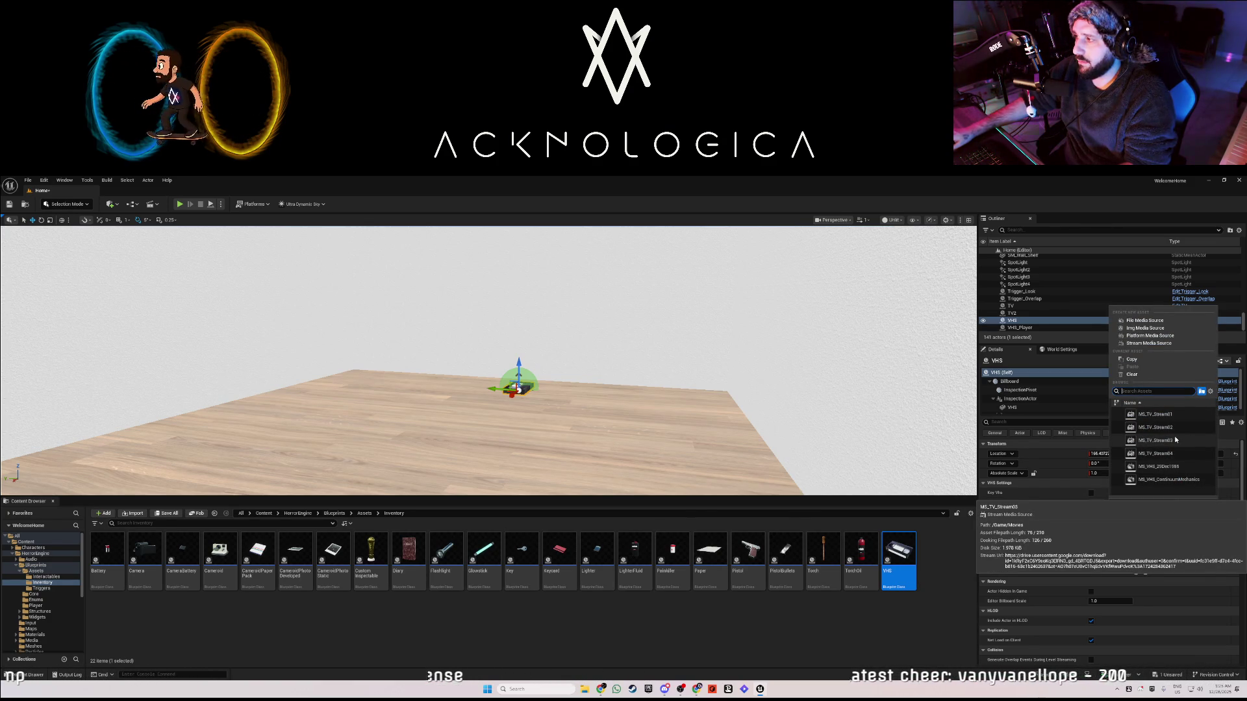
left_click(1159, 467)
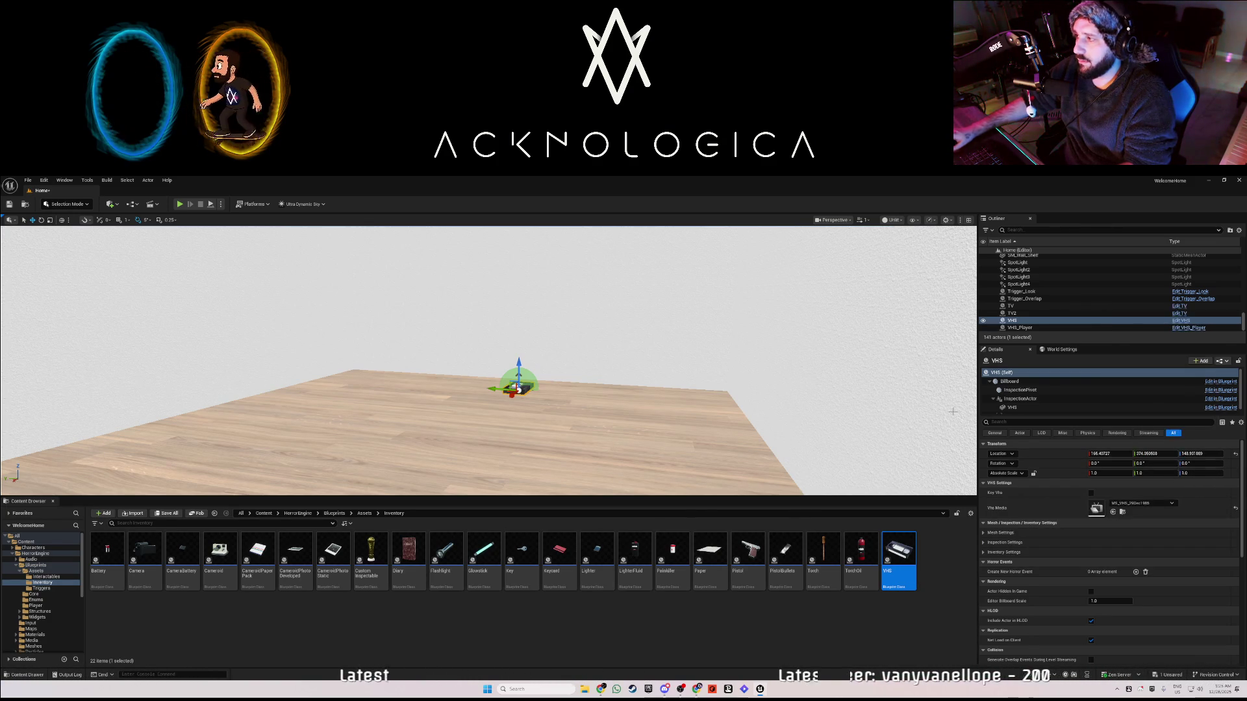
left_click(180, 204)
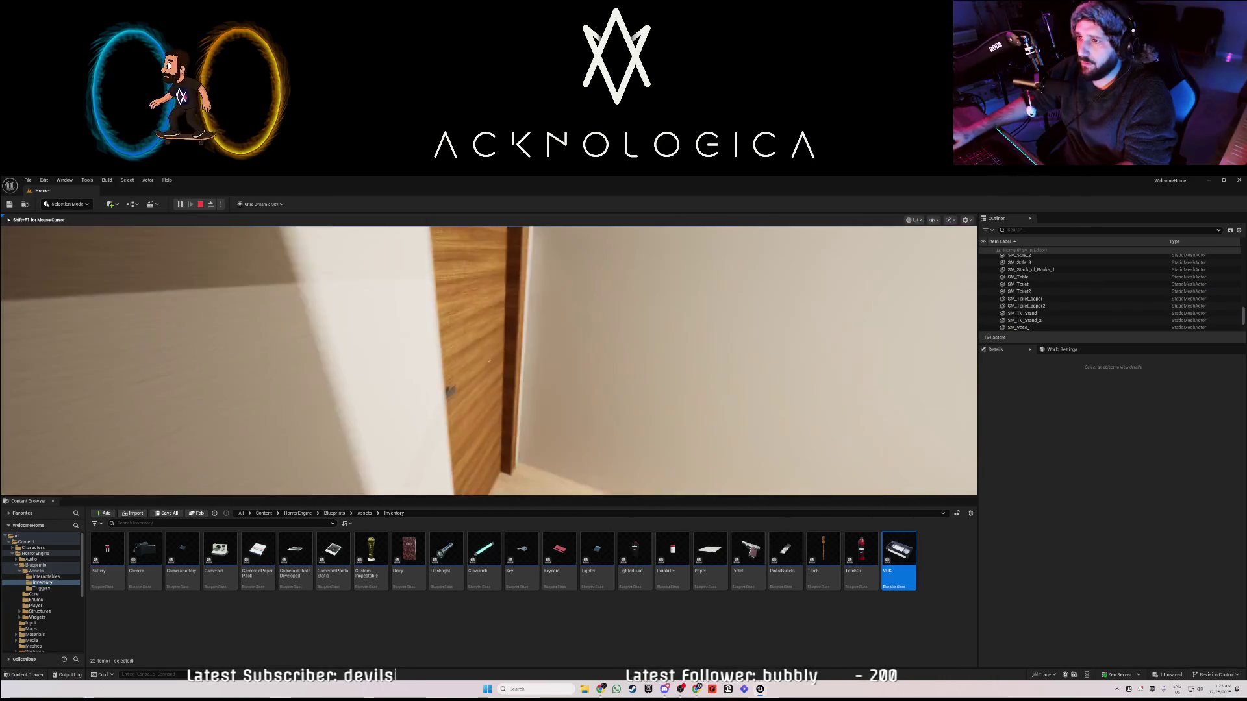
- Pick up the VHS tape, insert it into the player at the TV stand, then stop playing
key("w")
key("w")
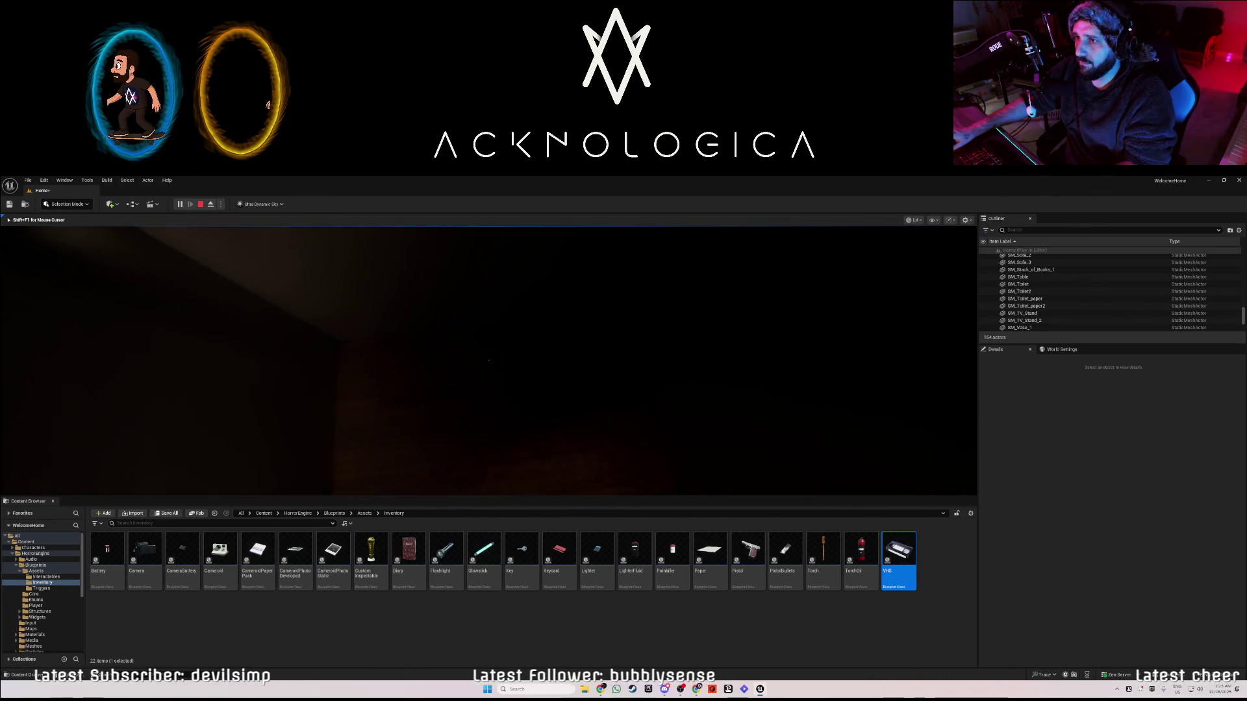
key("e")
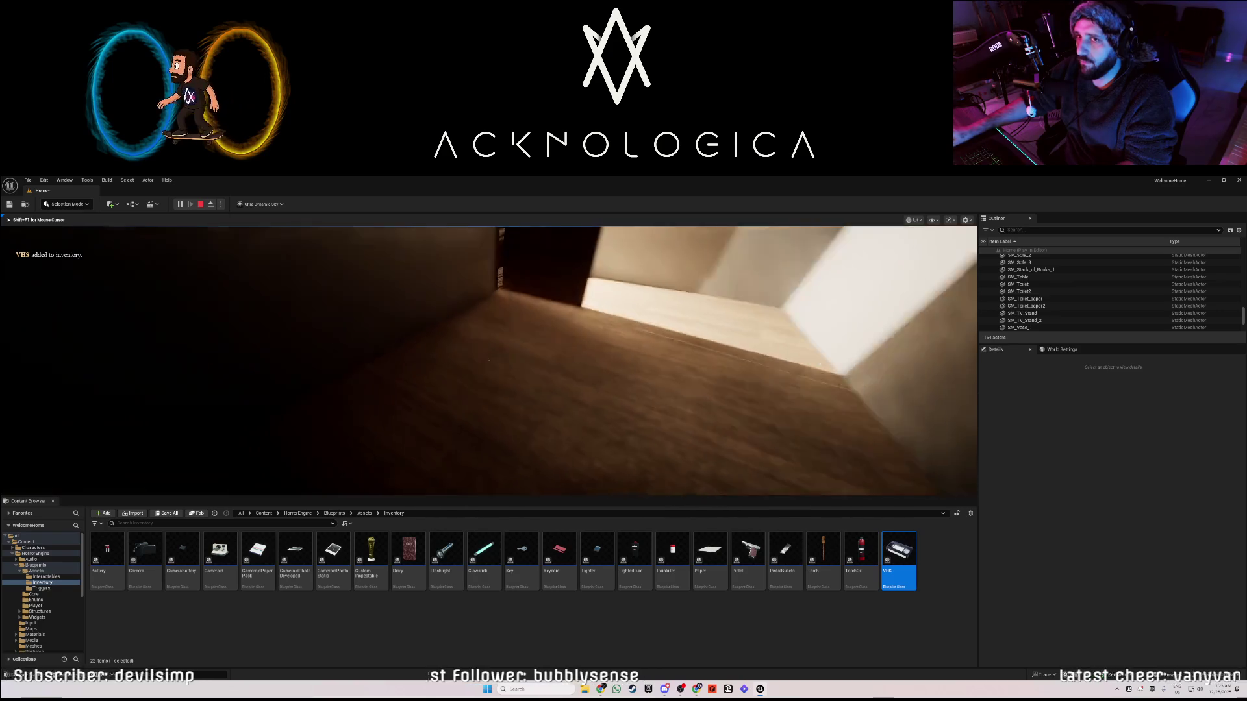
key("w")
key("w")
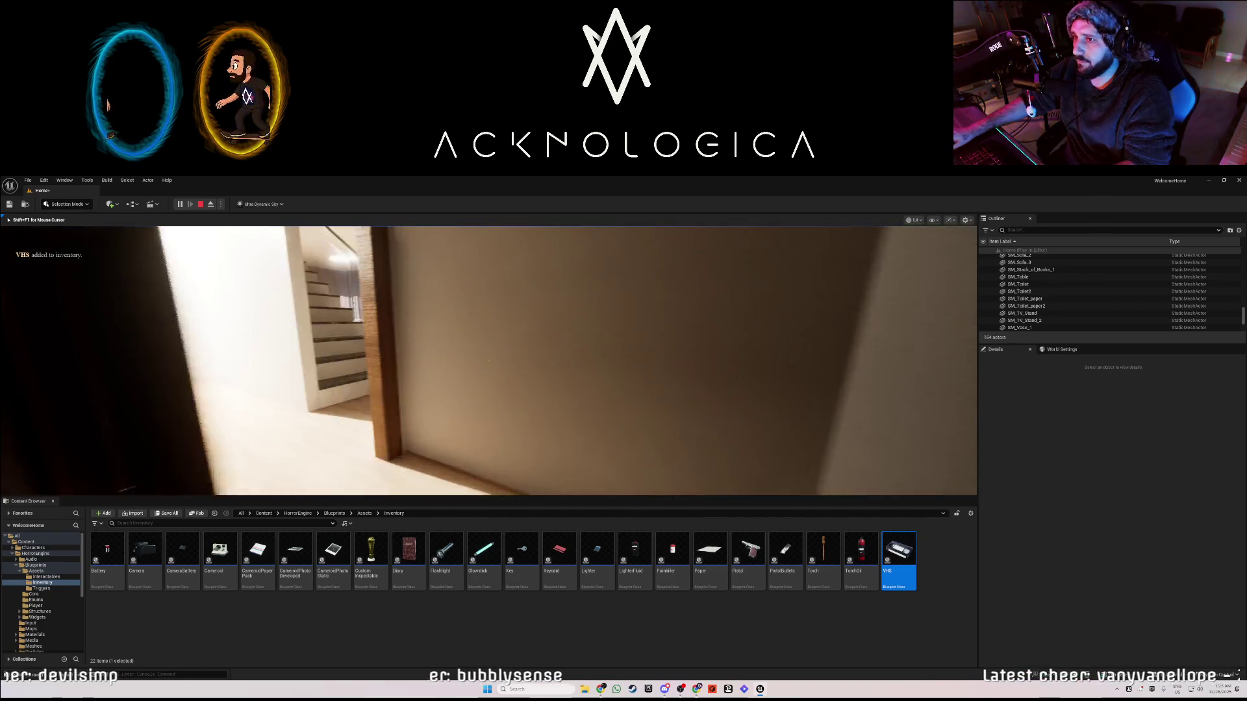
key("w")
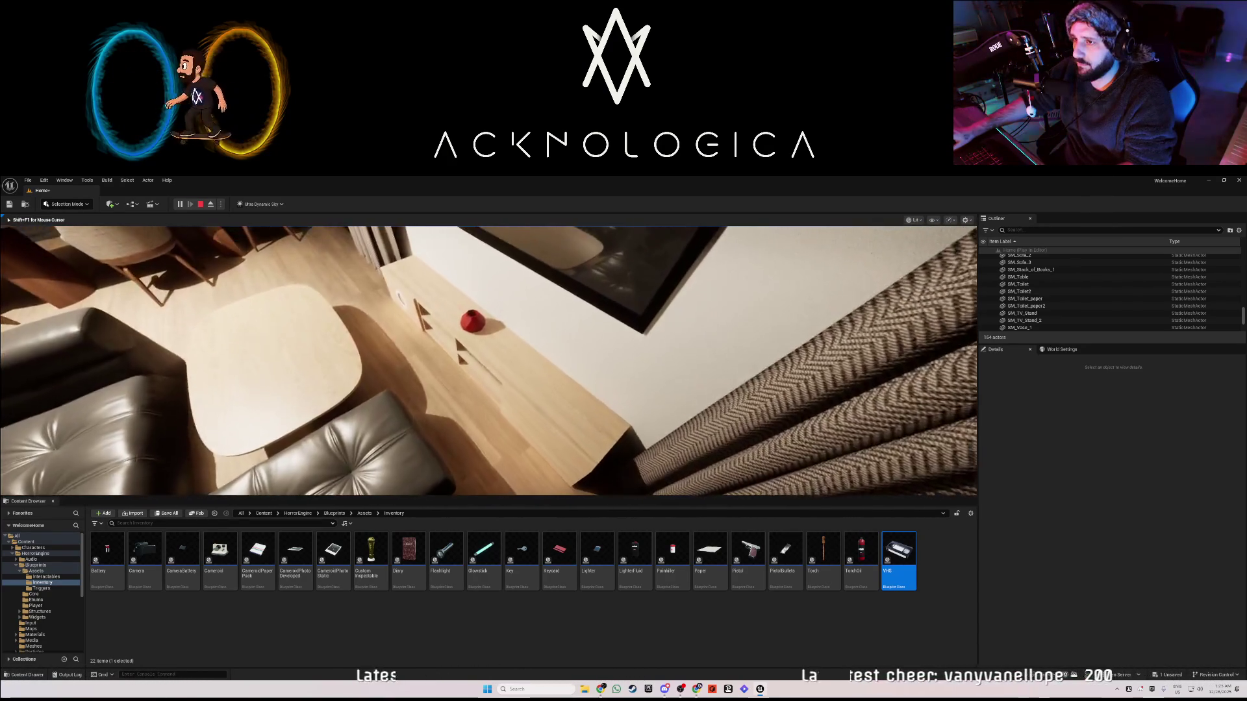
key("w")
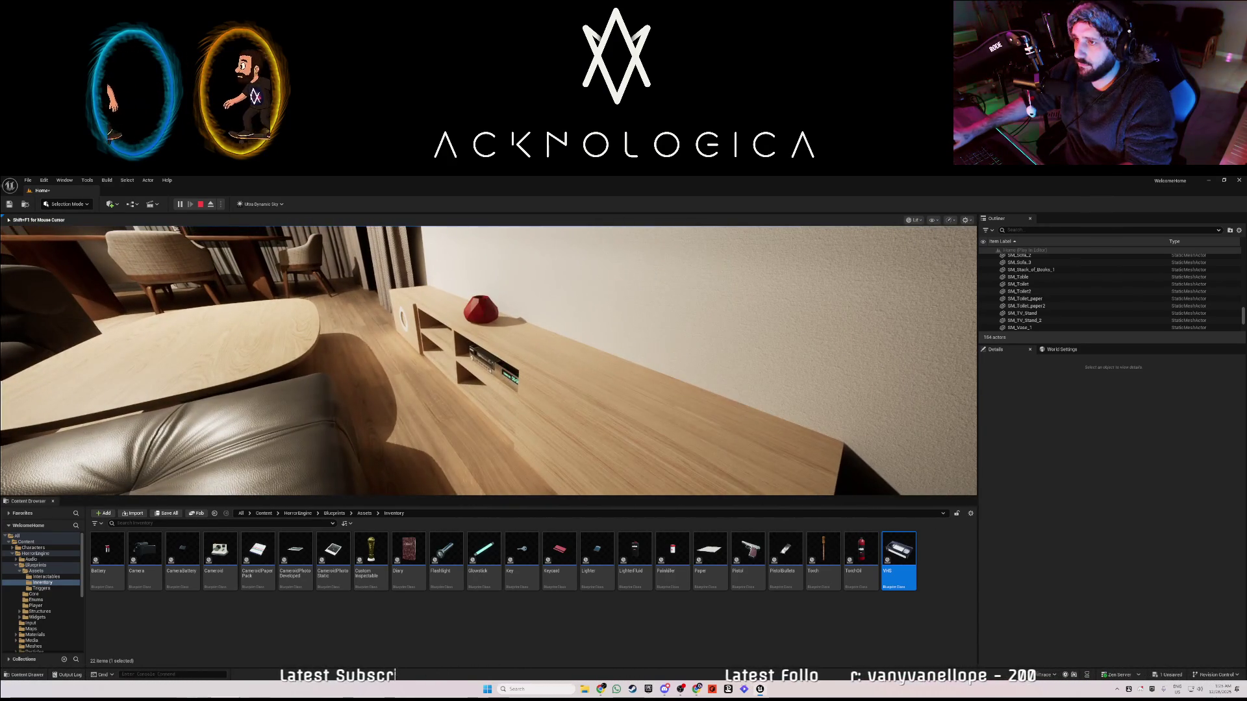
key("e")
key("e")
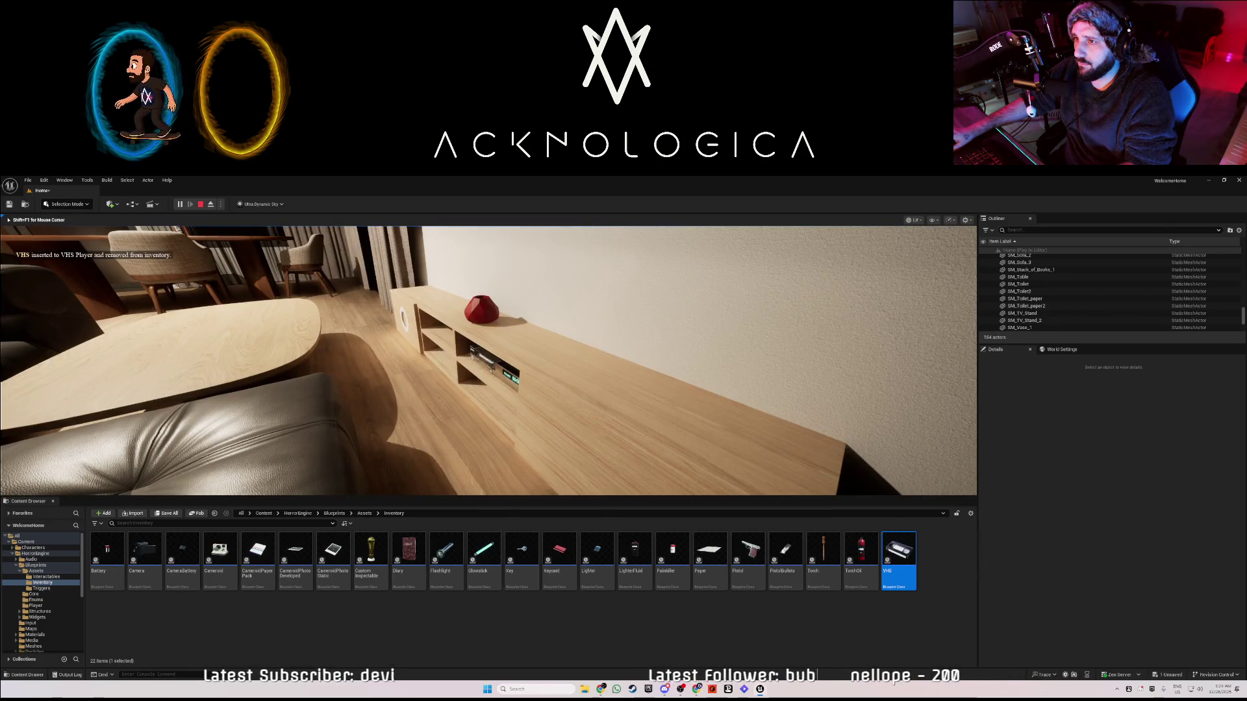
key("s")
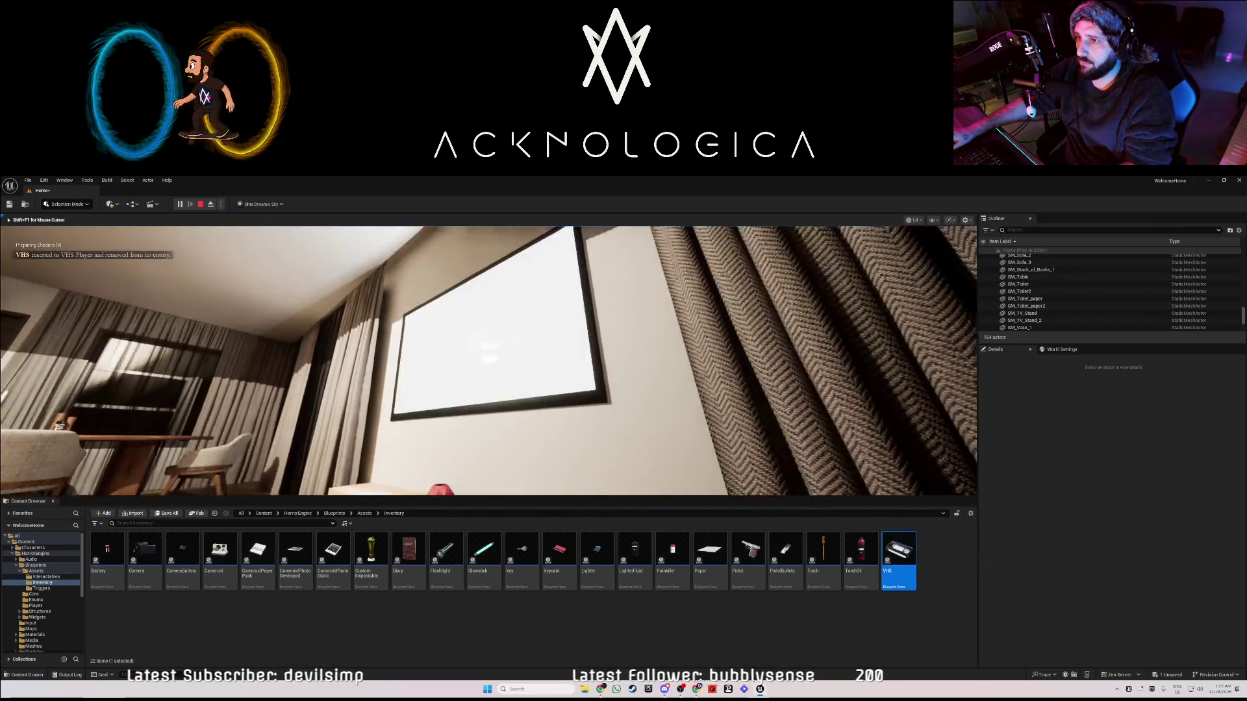
key("s")
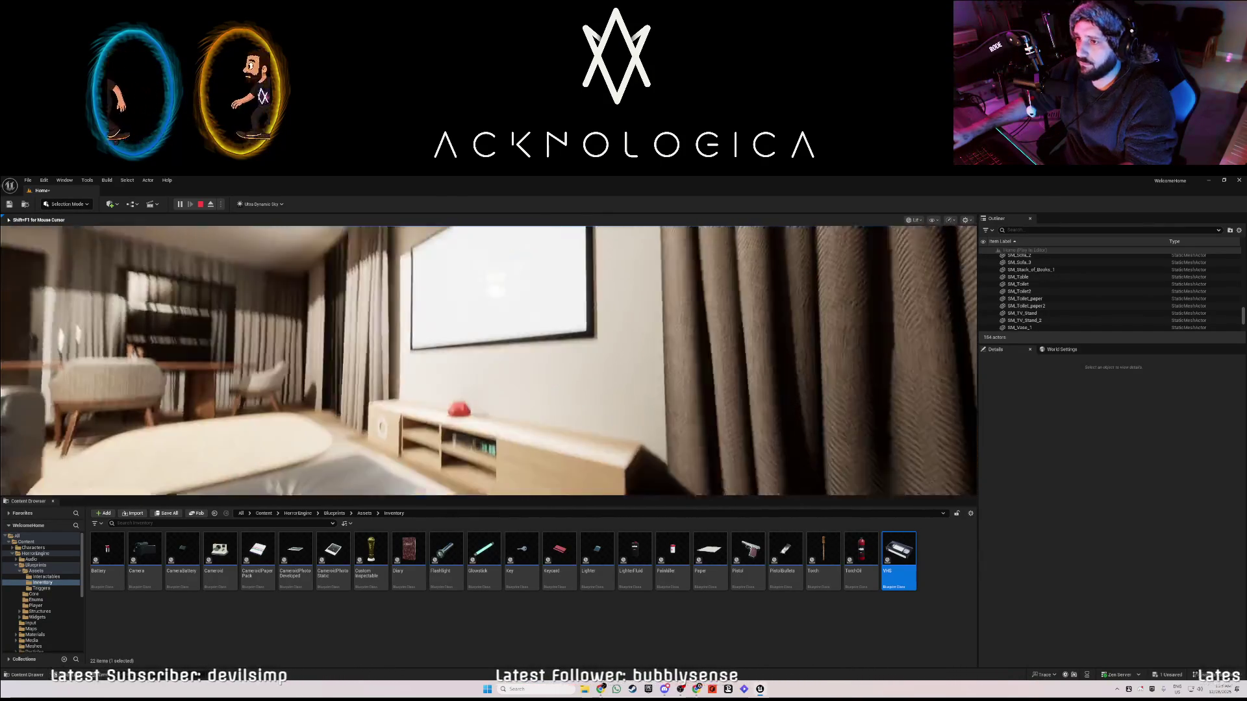
key("Escape")
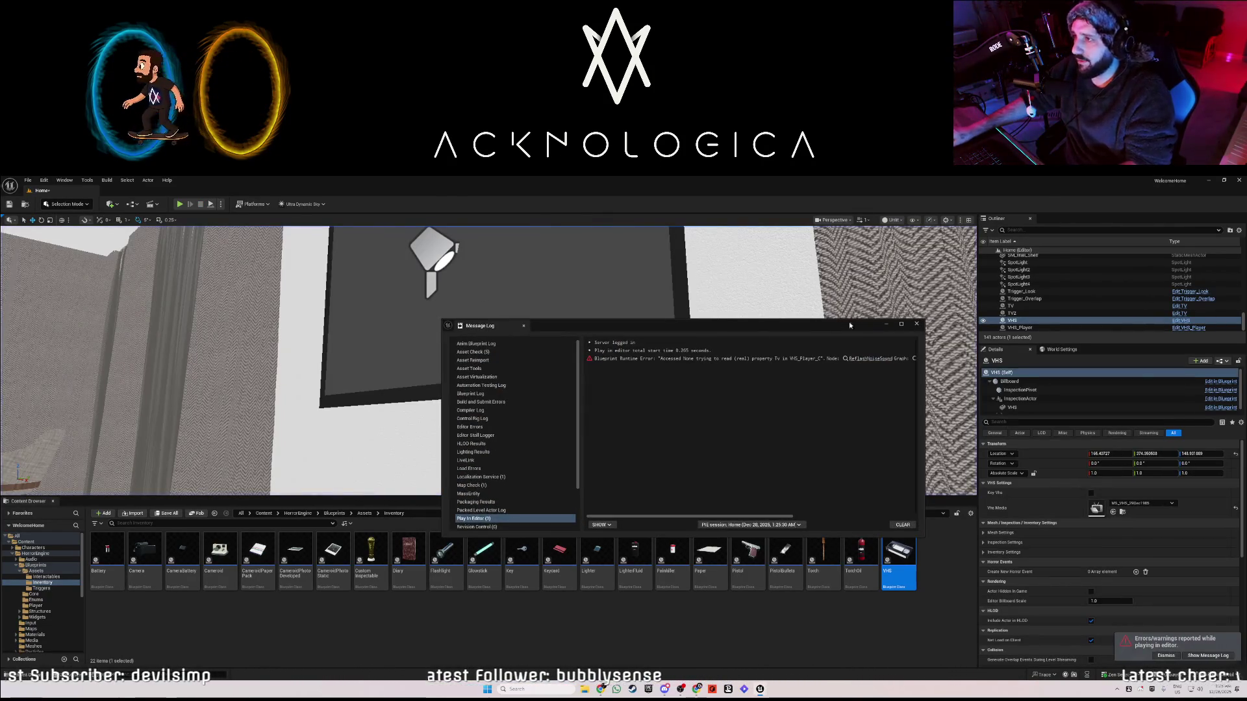
- Dismiss the Message Log and try setting VHS_Player's Tv reference via the actor list and eyedropper
left_click(916, 327)
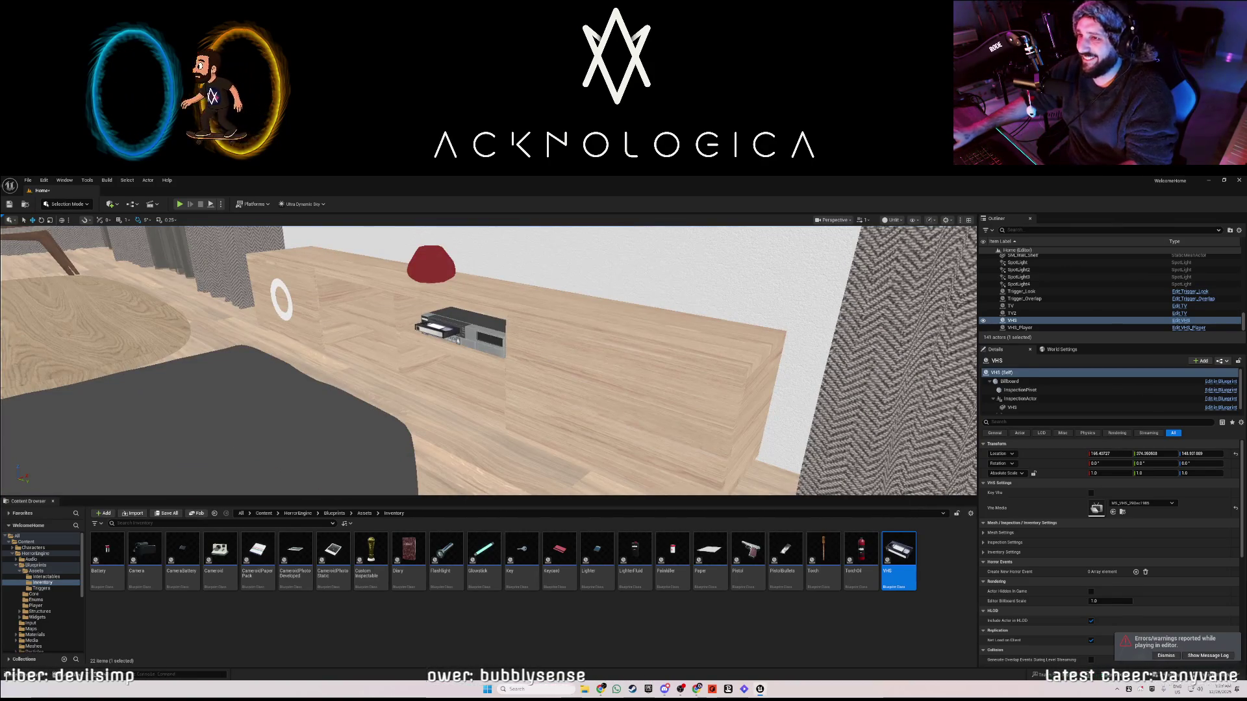
left_click(1121, 503)
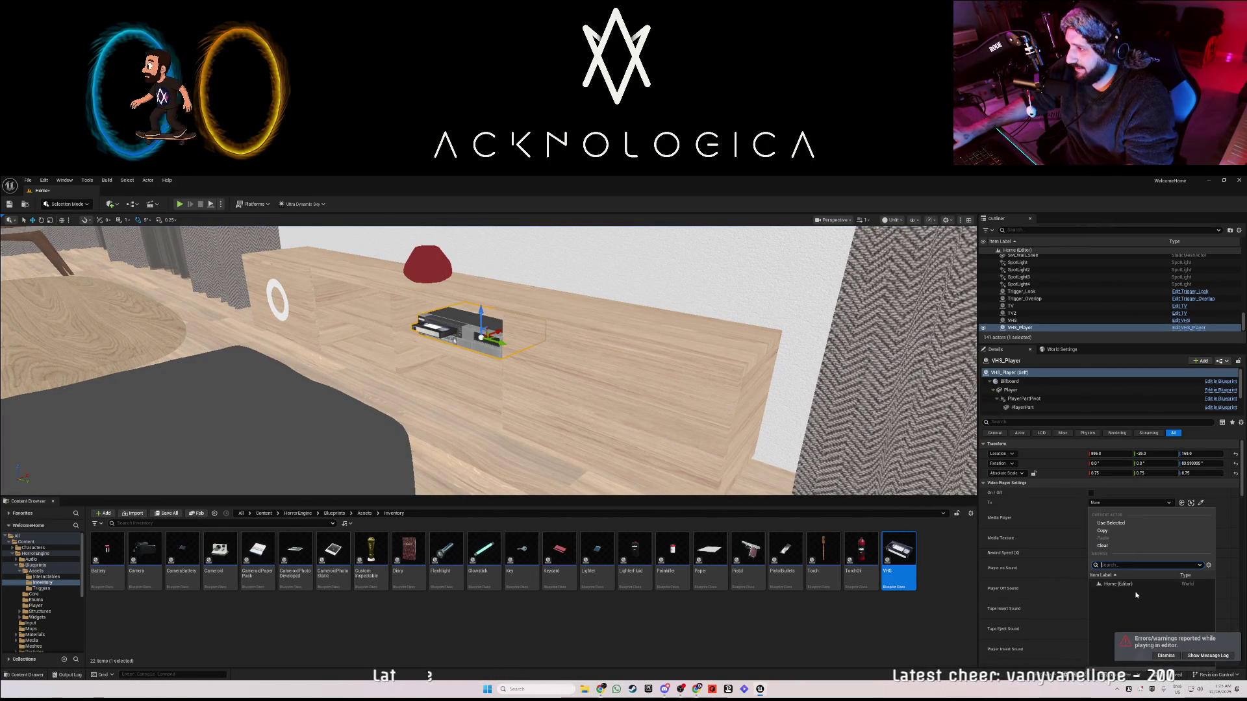
left_click(1117, 501)
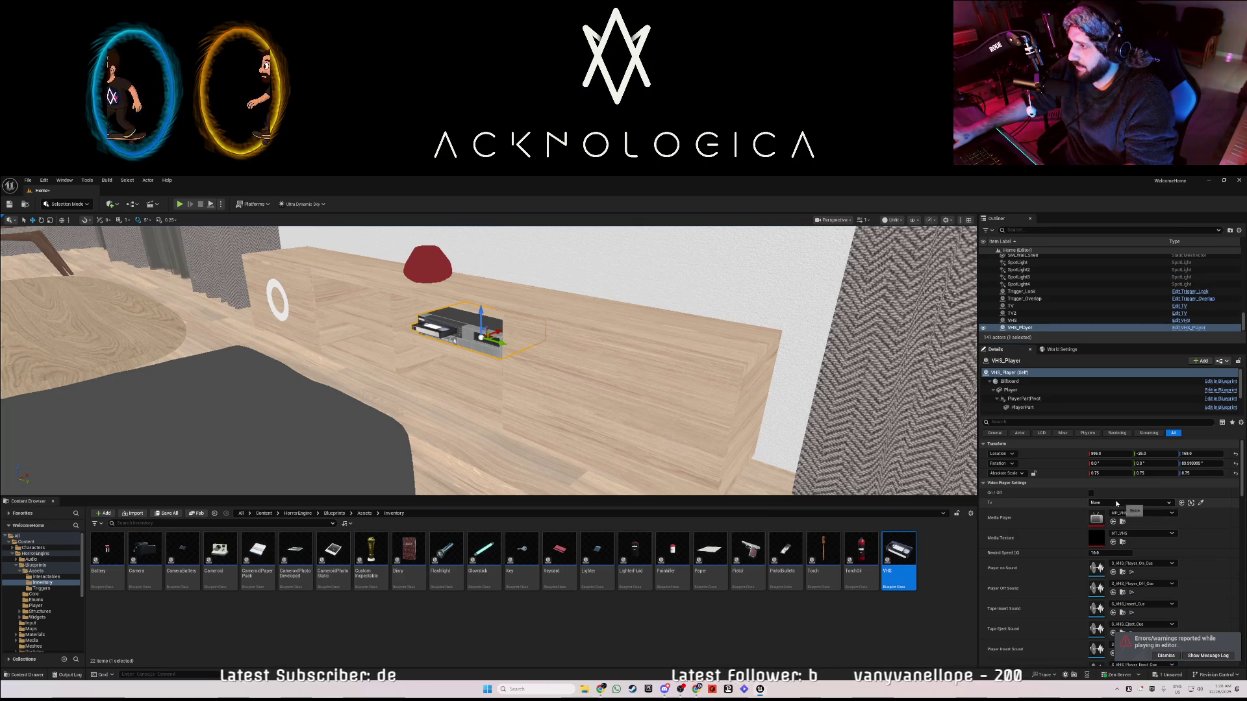
left_click(1118, 503)
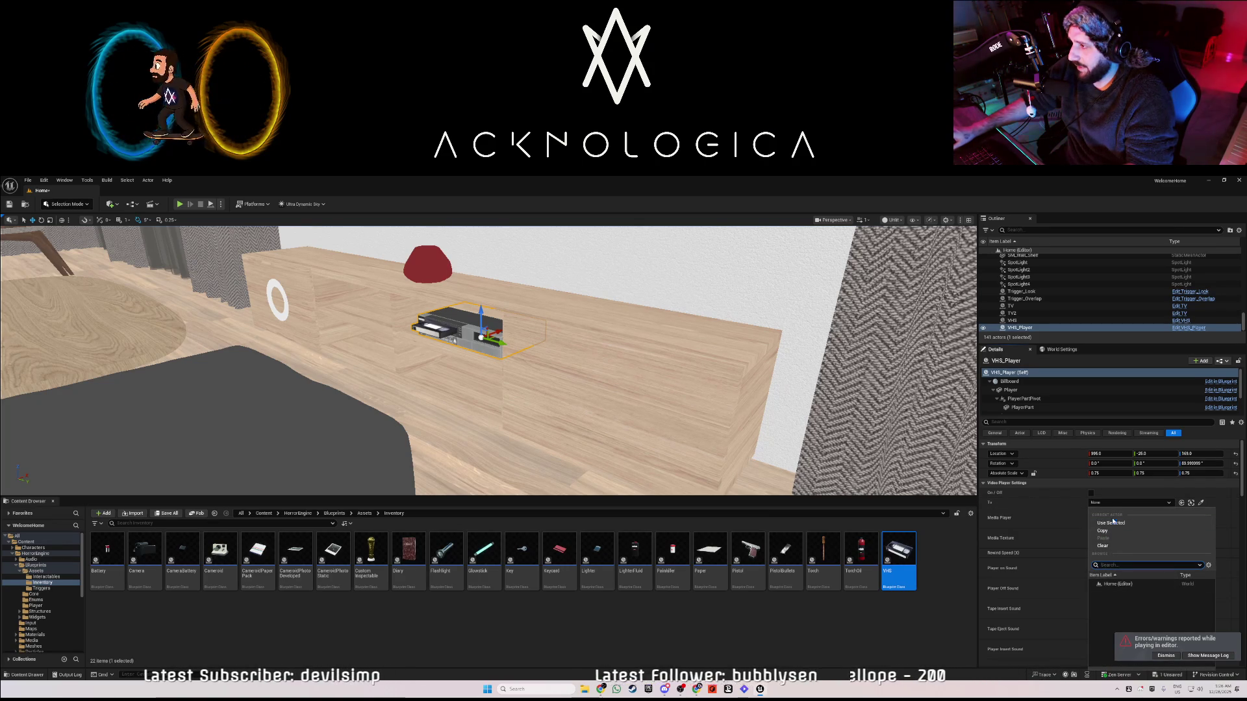
left_click(1117, 503)
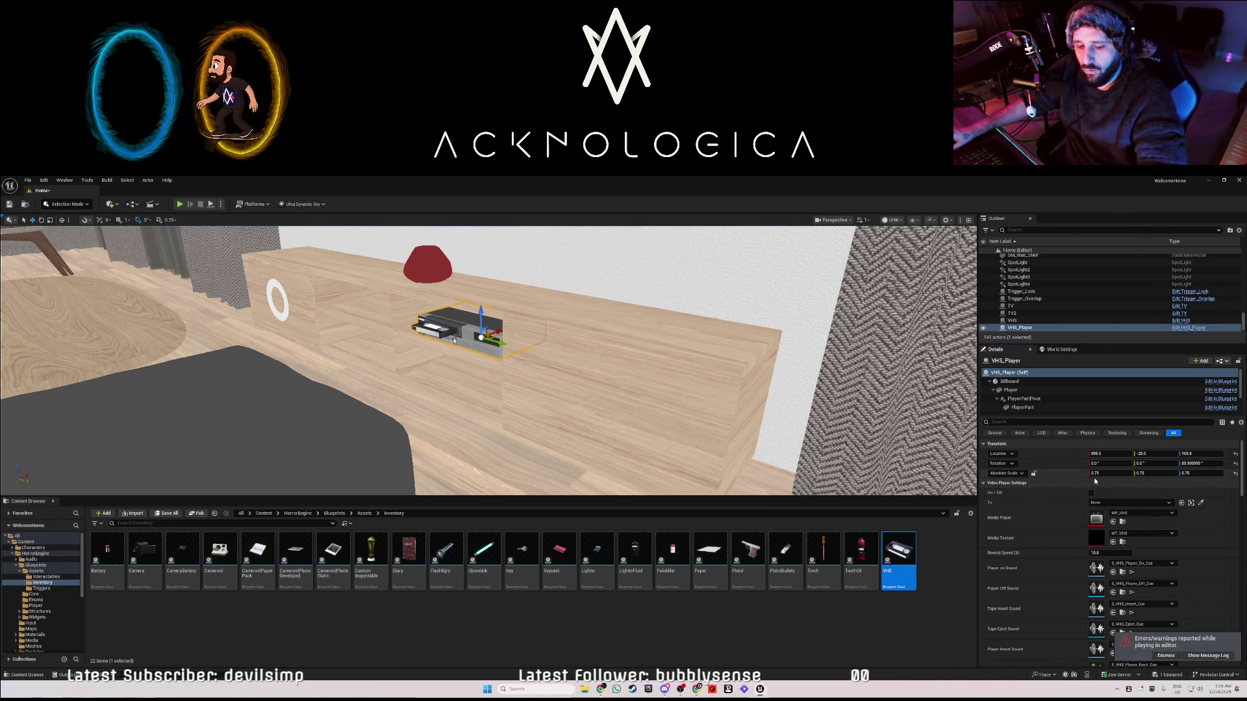
left_click(1201, 503)
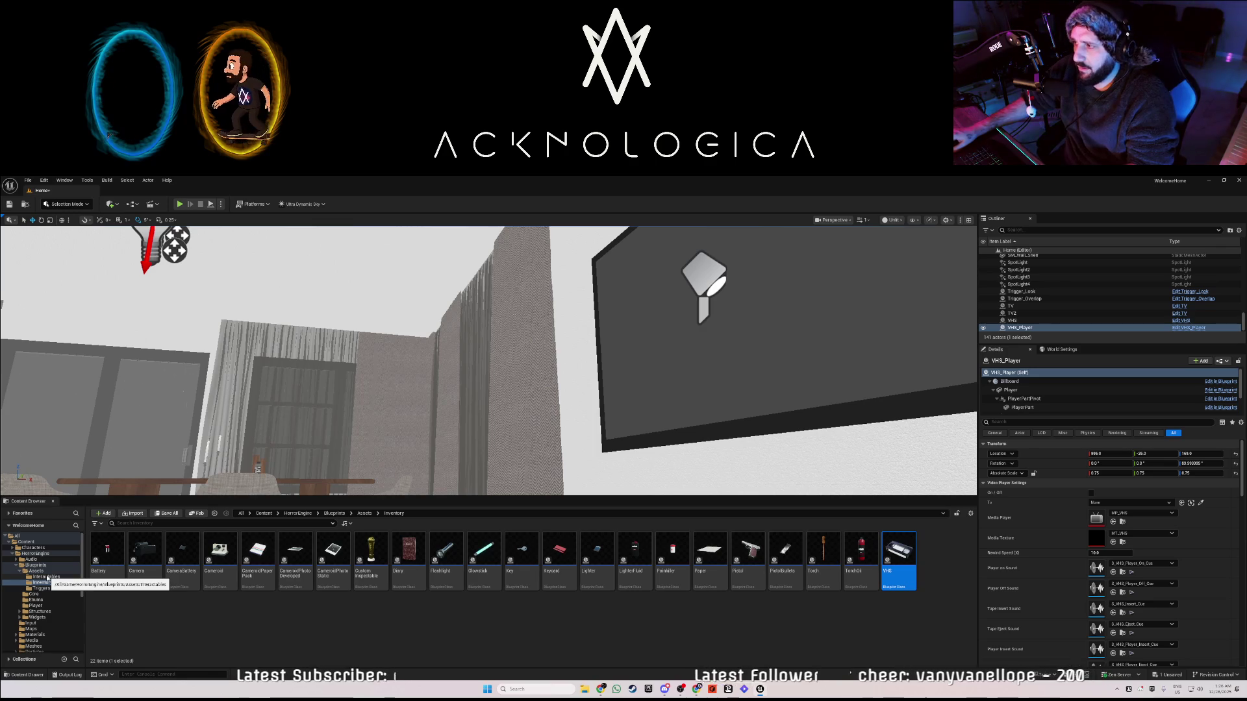
- Focus the view on the VHS_Player and select the wall-mounted TV2 to inspect it
left_click(33, 583)
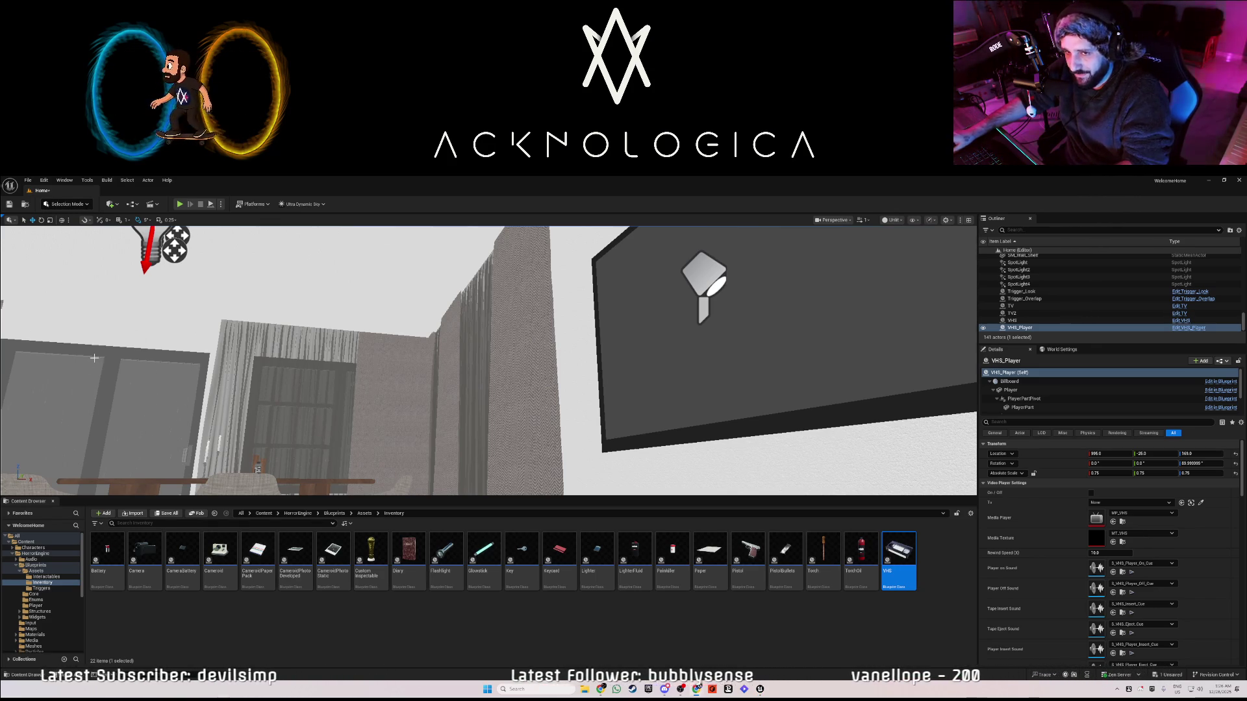
key("f")
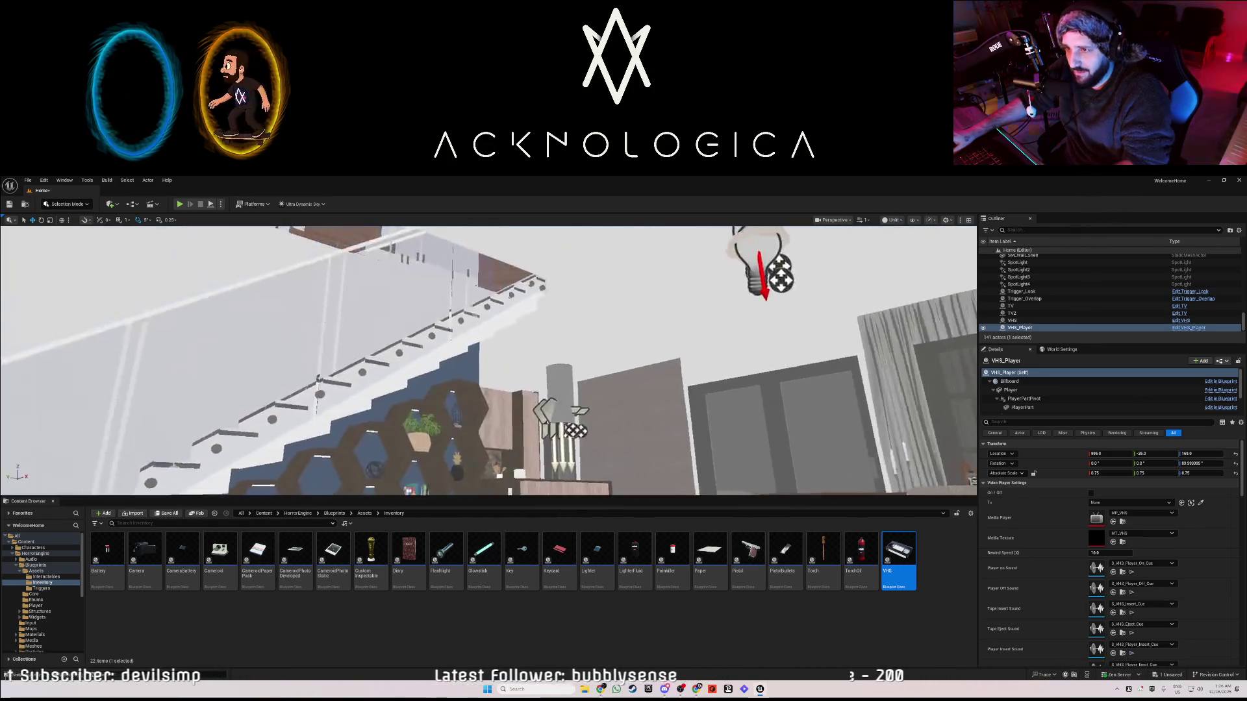
key("f")
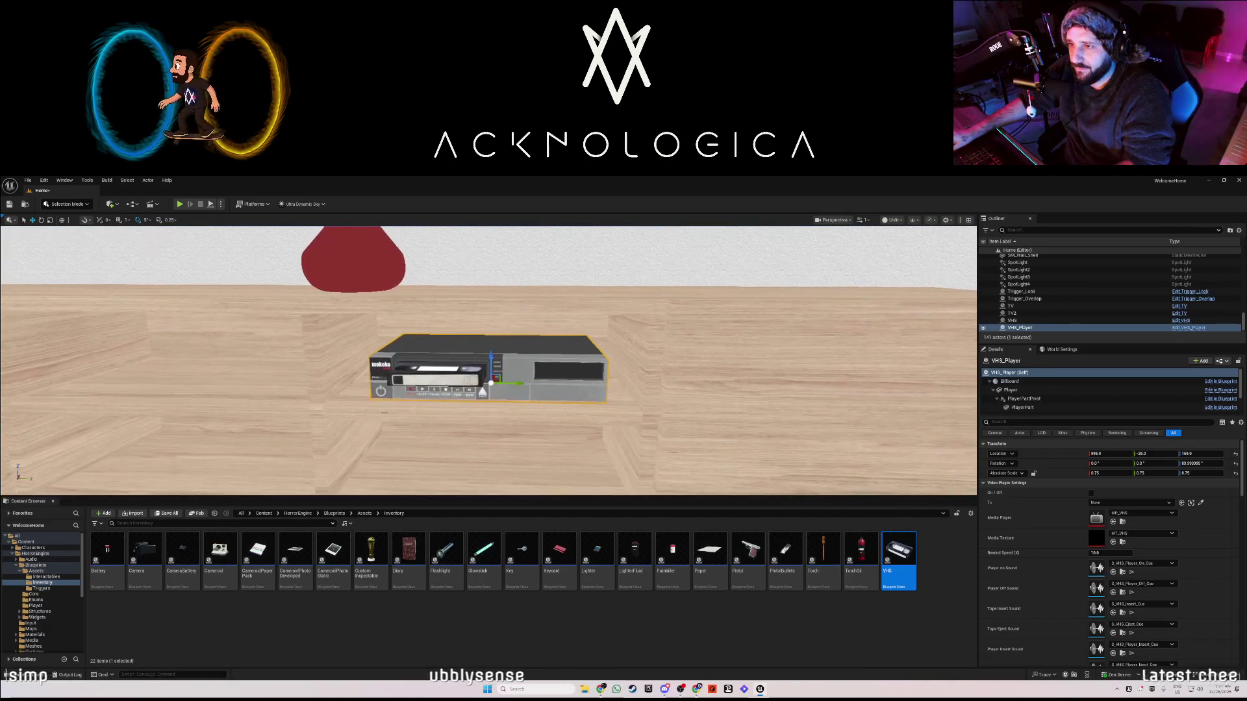
scroll(467, 306, "down", 5)
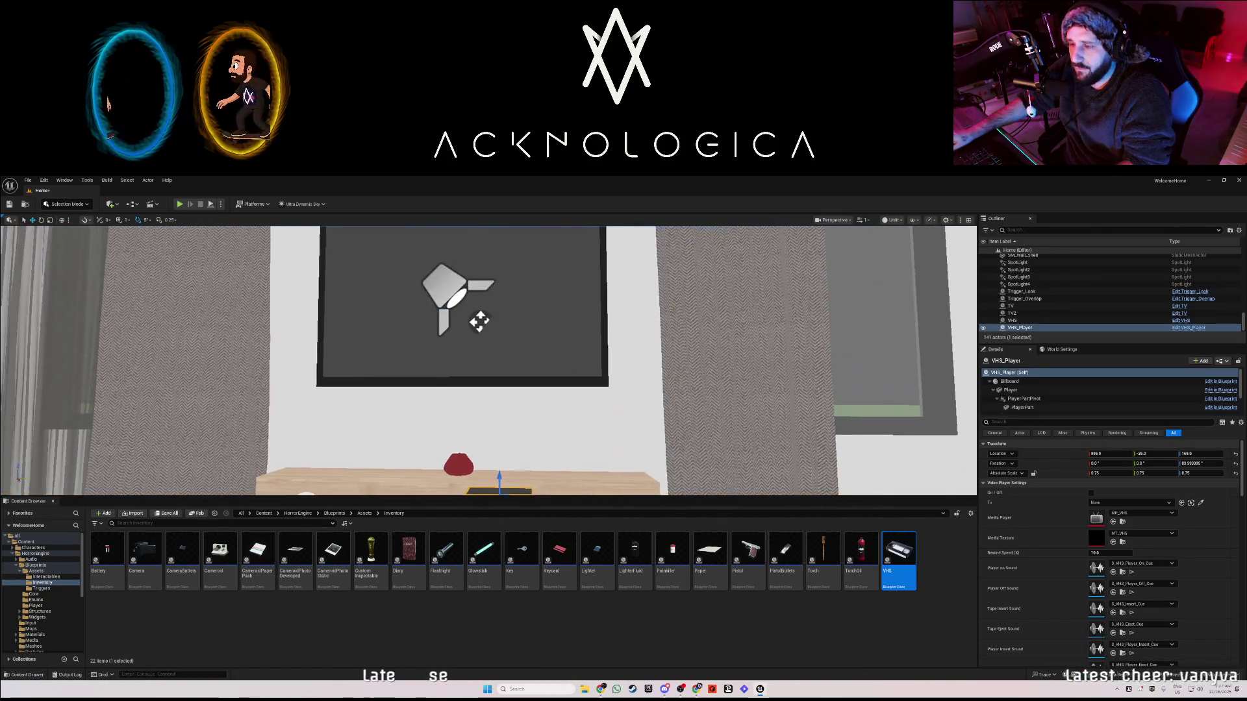
left_click(345, 394)
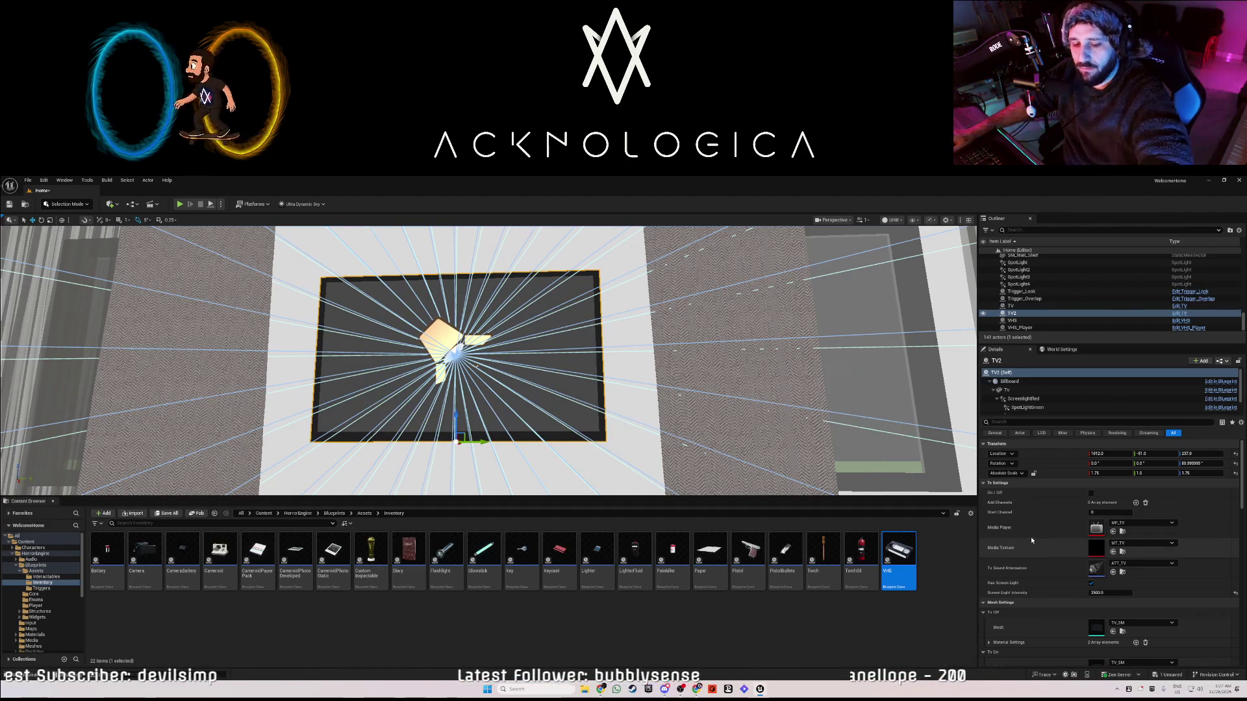
- Select the VHS player on the TV cabinet and delete it
key("1")
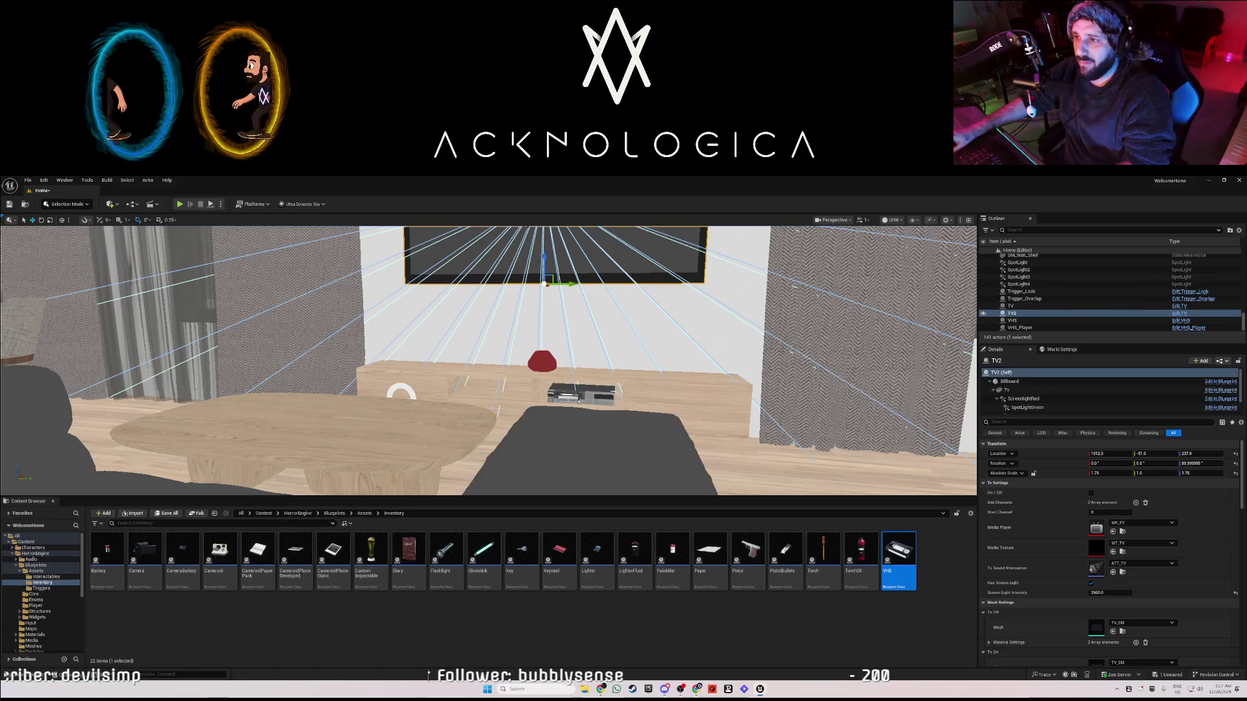
left_click(595, 393)
key("Delete")
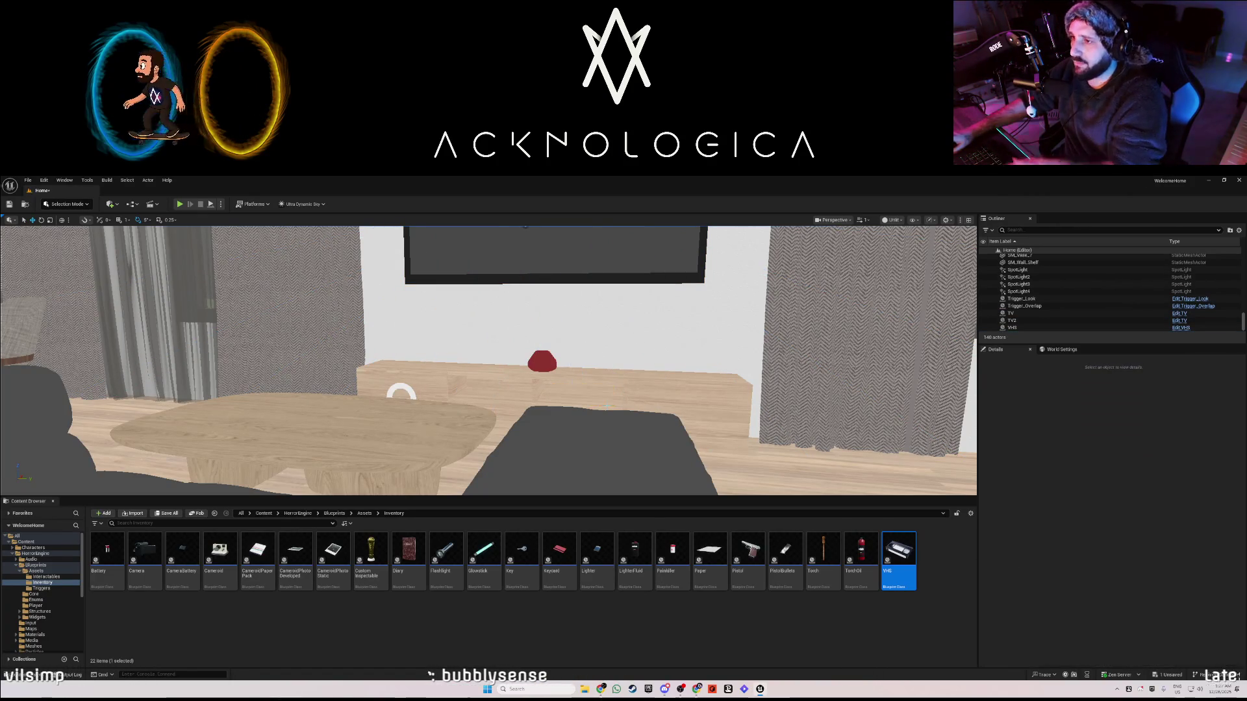
- Select and frame the SM_Table, then drag out a duplicate table
mouse_move(487, 360)
left_mouse_down()
mouse_move(292, 361)
mouse_move(364, 360)
mouse_move(364, 319)
mouse_move(403, 312)
left_mouse_up()
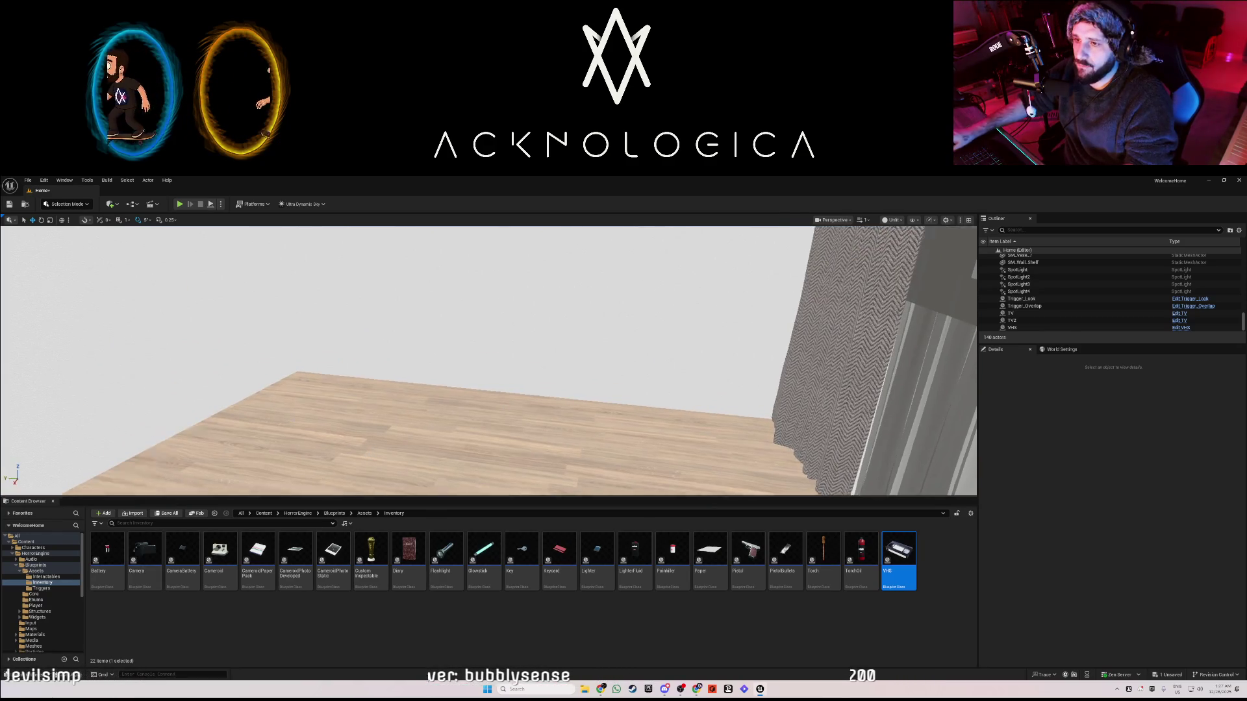
left_click(651, 384)
key("f")
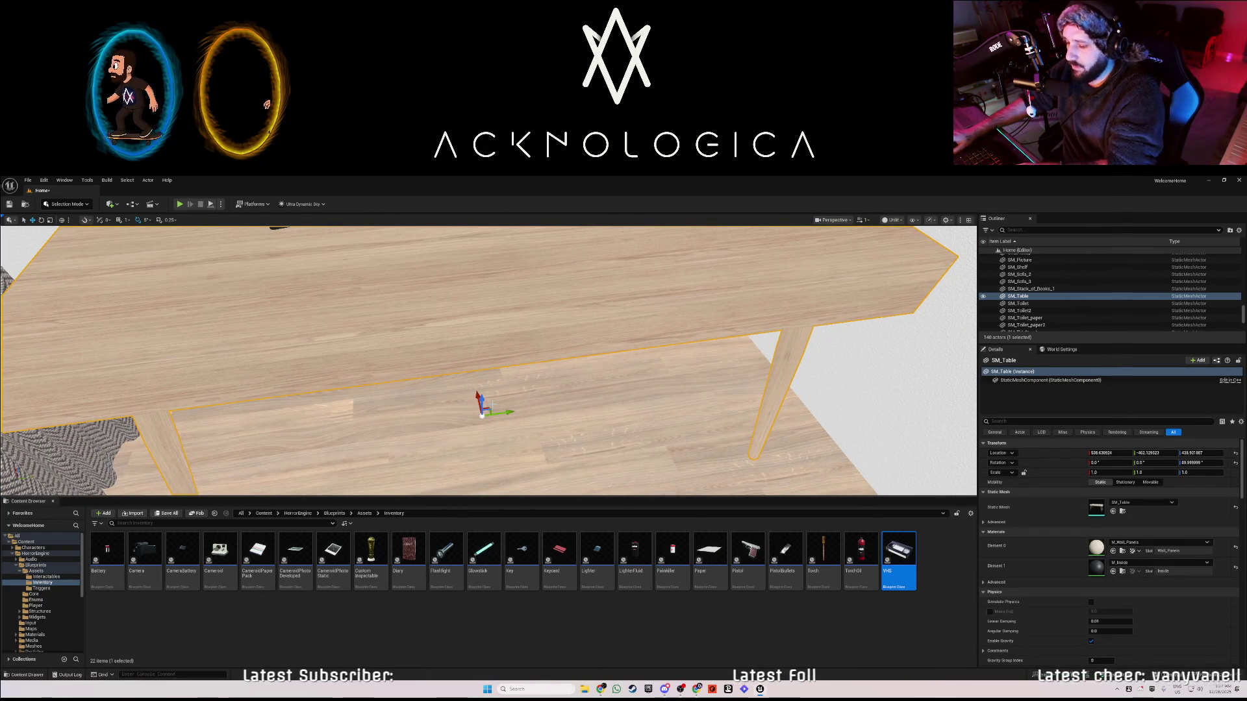
mouse_move(481, 399)
left_mouse_down()
mouse_move(496, 477)
mouse_move(501, 404)
mouse_move(526, 454)
left_mouse_up()
scroll(526, 455, "down", 10)
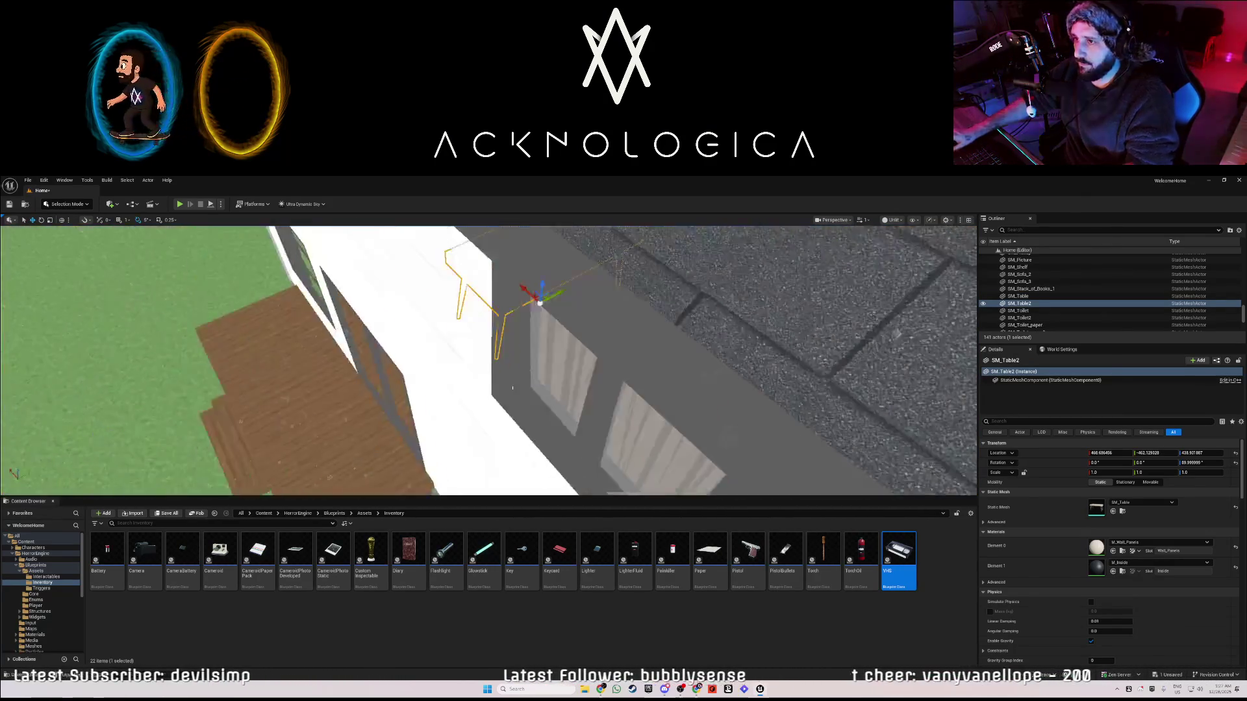
scroll(526, 455, "up", 10)
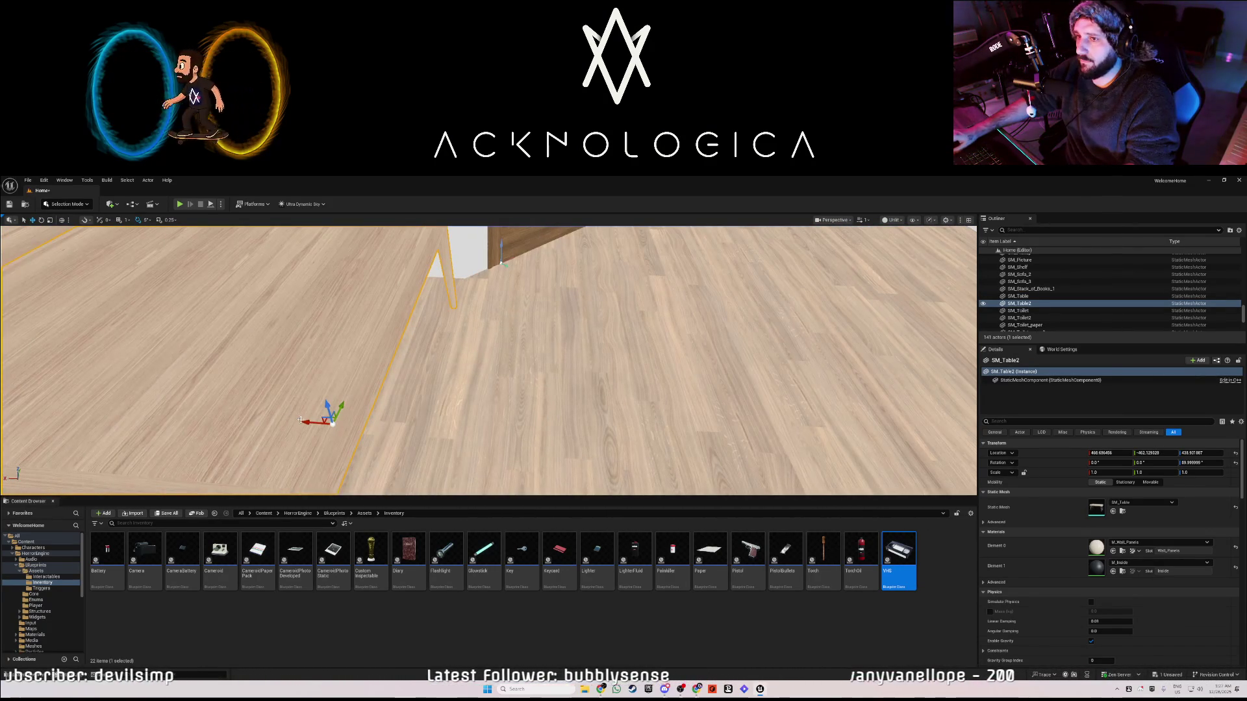
left_click(860, 454)
scroll(487, 361, "down", 5)
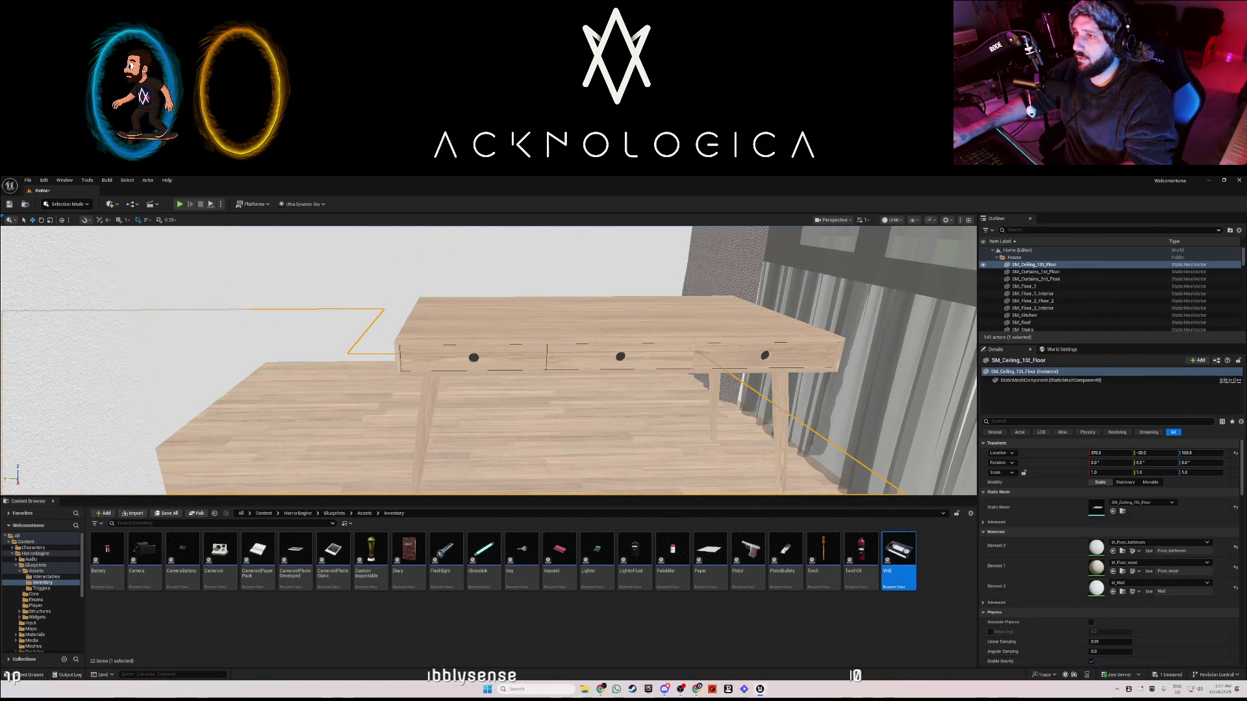
- Move duplicate SM_Table2 back and left, and place a VHS_Player from Interactables on the table
left_click(587, 399)
left_click_drag(587, 484, 556, 403)
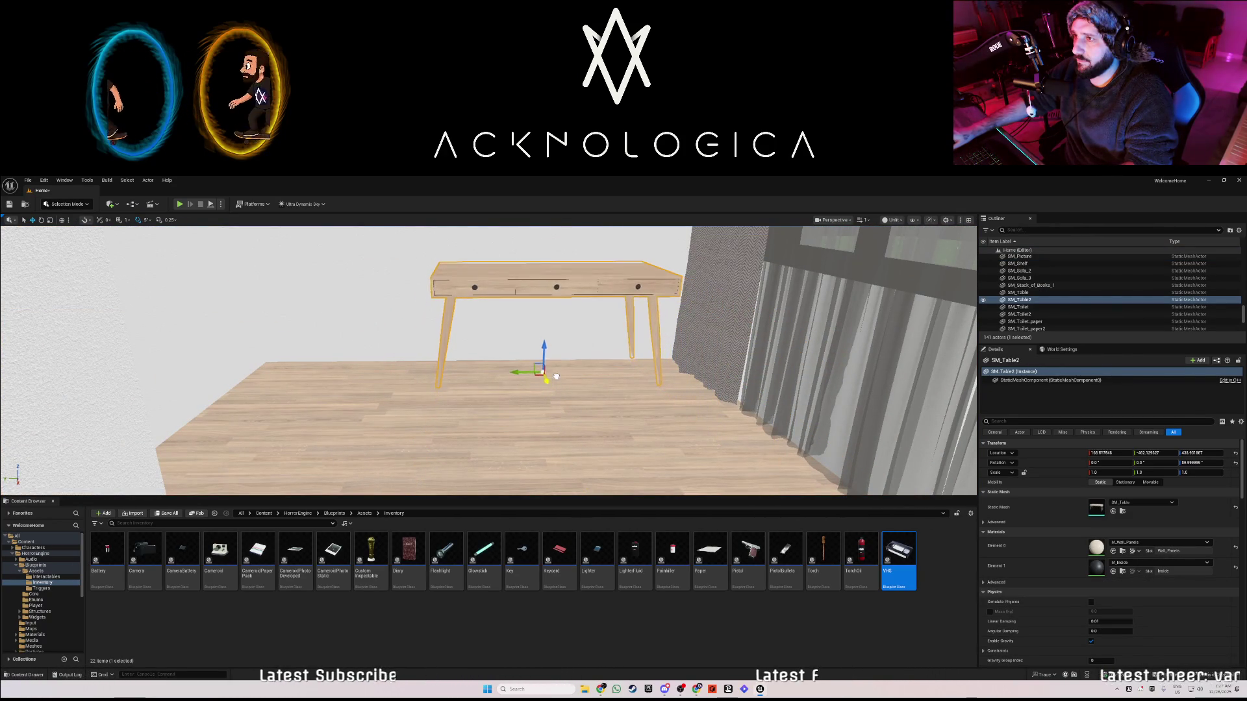
left_click_drag(519, 380, 450, 381)
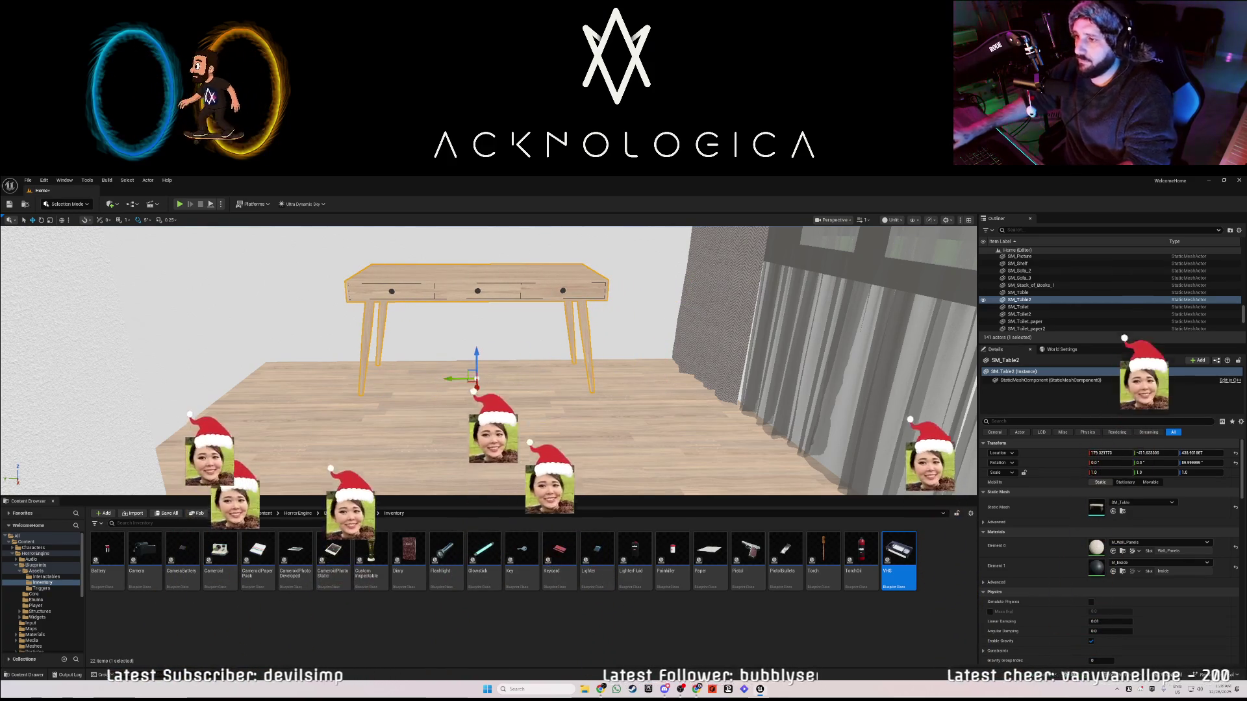
left_click(45, 577)
mouse_move(444, 615)
left_mouse_down()
mouse_move(528, 271)
mouse_move(547, 269)
left_mouse_up()
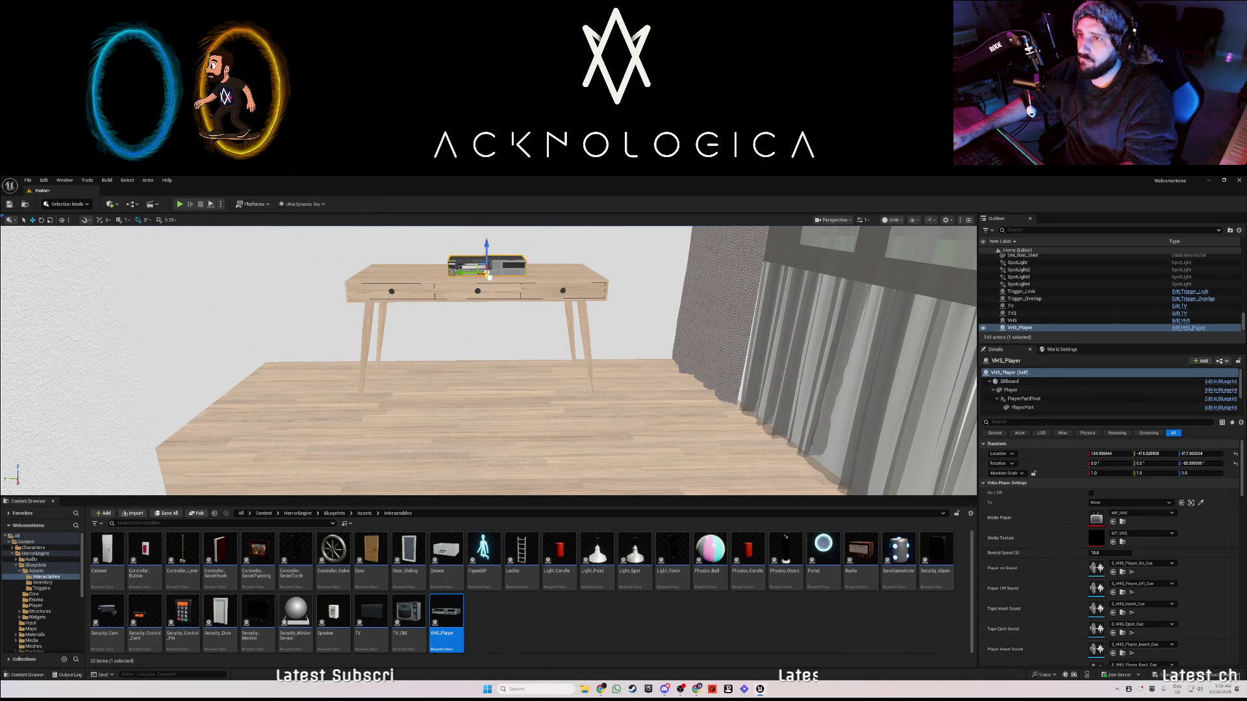
- Place TV_Old on the table and rotate it to face the room
left_click_drag(489, 277, 489, 277)
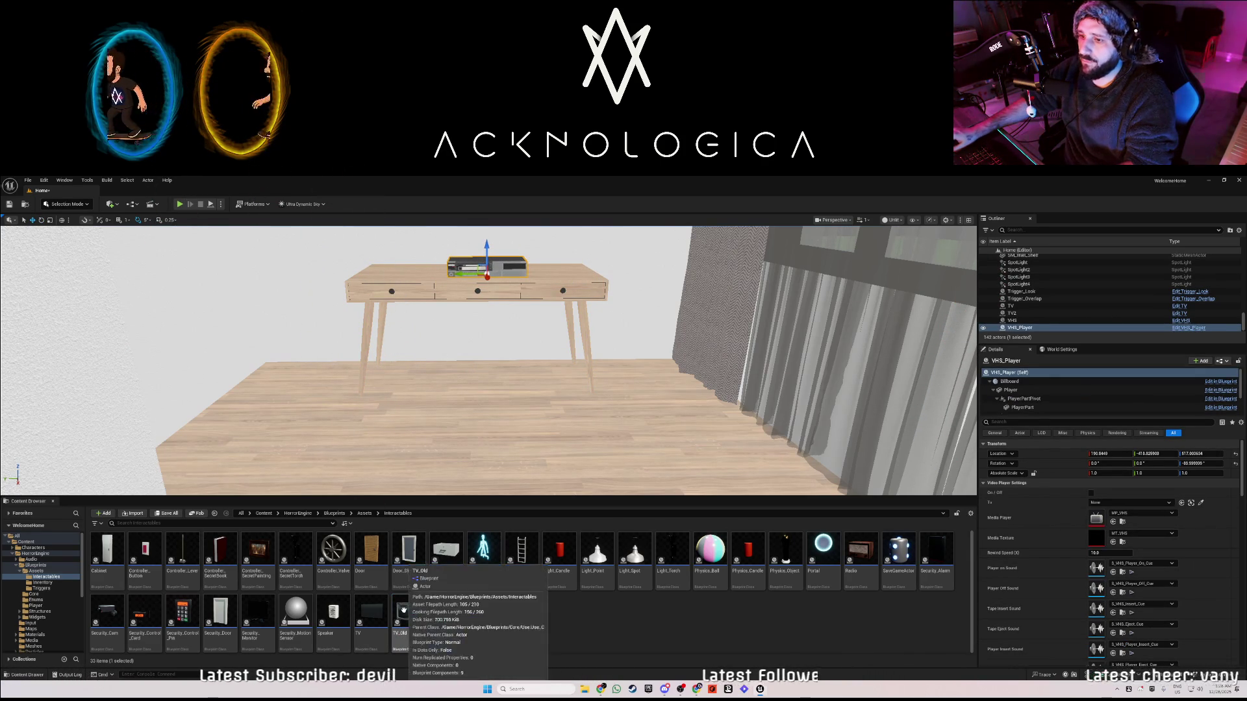
mouse_move(404, 614)
left_mouse_down()
mouse_move(428, 364)
mouse_move(482, 263)
left_mouse_up()
scroll(481, 263, "up", 5)
key("e")
left_click_drag(402, 312, 368, 325)
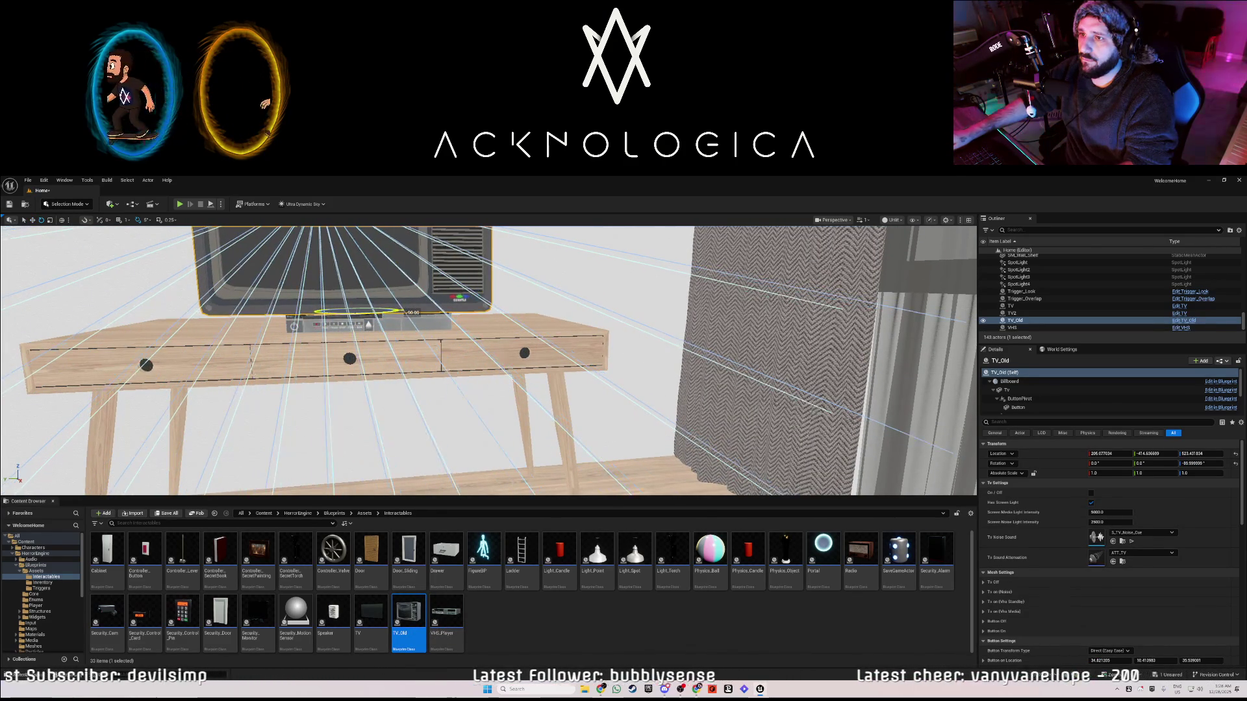
key("f")
scroll(361, 322, "down", 4)
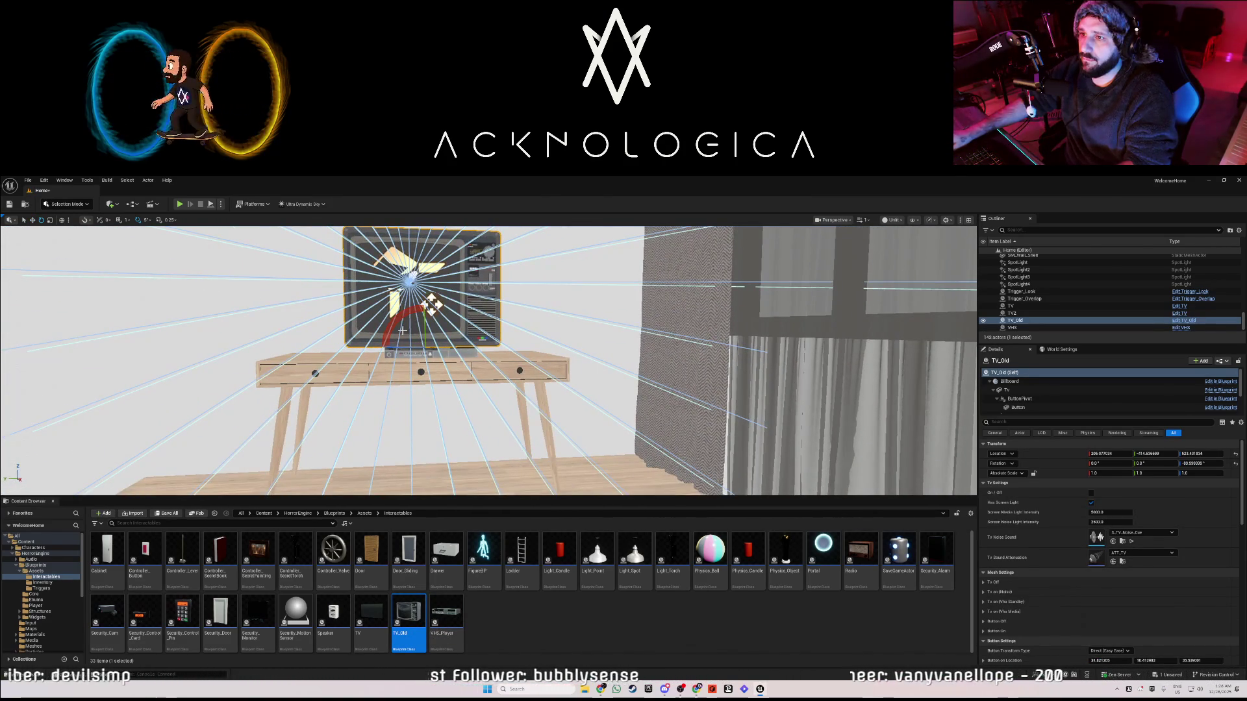
- Reposition the VHS player so it sits on top of the old TV
left_click(412, 354)
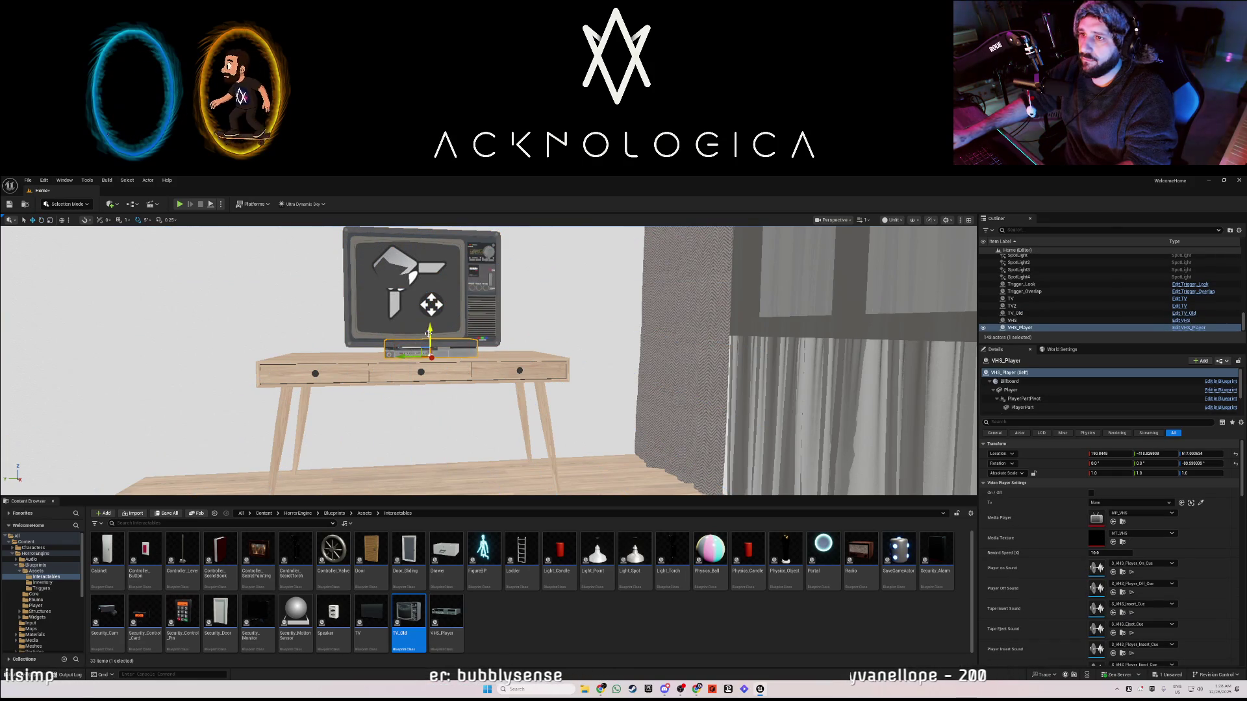
mouse_move(434, 317)
left_mouse_down()
mouse_move(442, 274)
mouse_move(443, 296)
mouse_move(440, 275)
mouse_move(351, 282)
mouse_move(350, 266)
mouse_move(351, 299)
left_mouse_up()
left_click(448, 237)
left_click(609, 365)
mouse_move(554, 342)
left_mouse_down()
mouse_move(551, 402)
mouse_move(544, 341)
left_mouse_up()
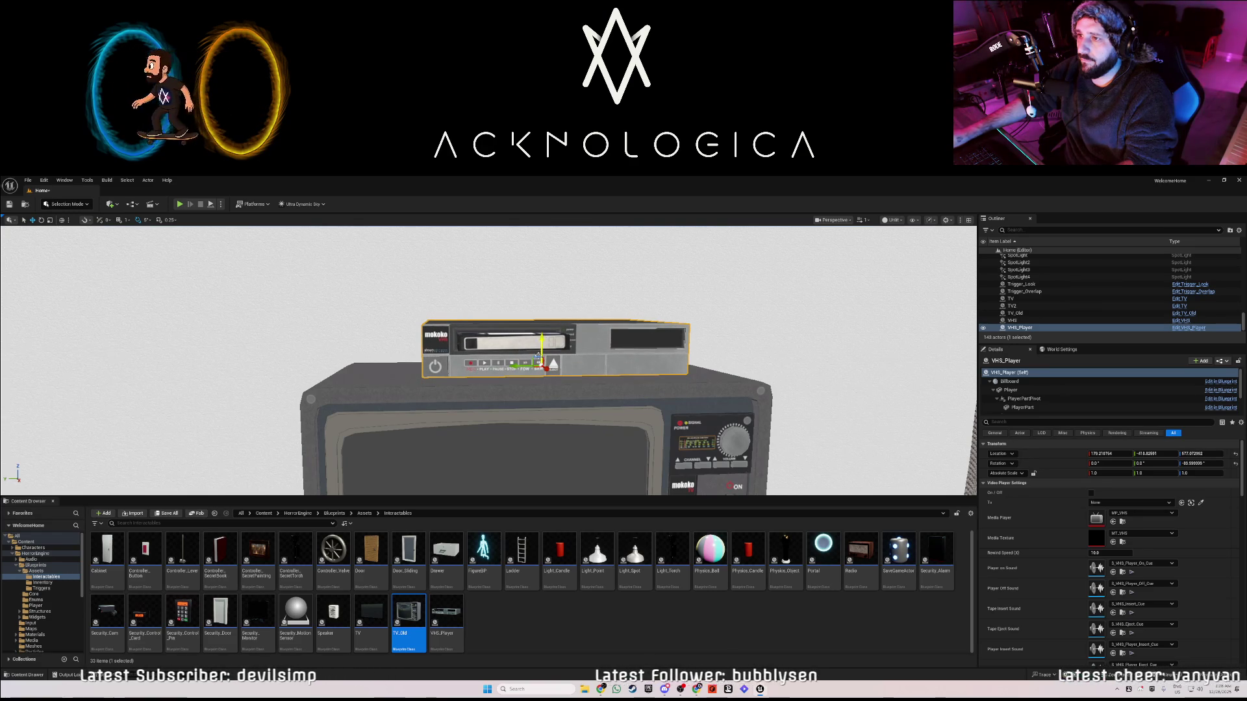
mouse_move(521, 366)
left_mouse_down()
mouse_move(499, 368)
mouse_move(522, 352)
left_mouse_up()
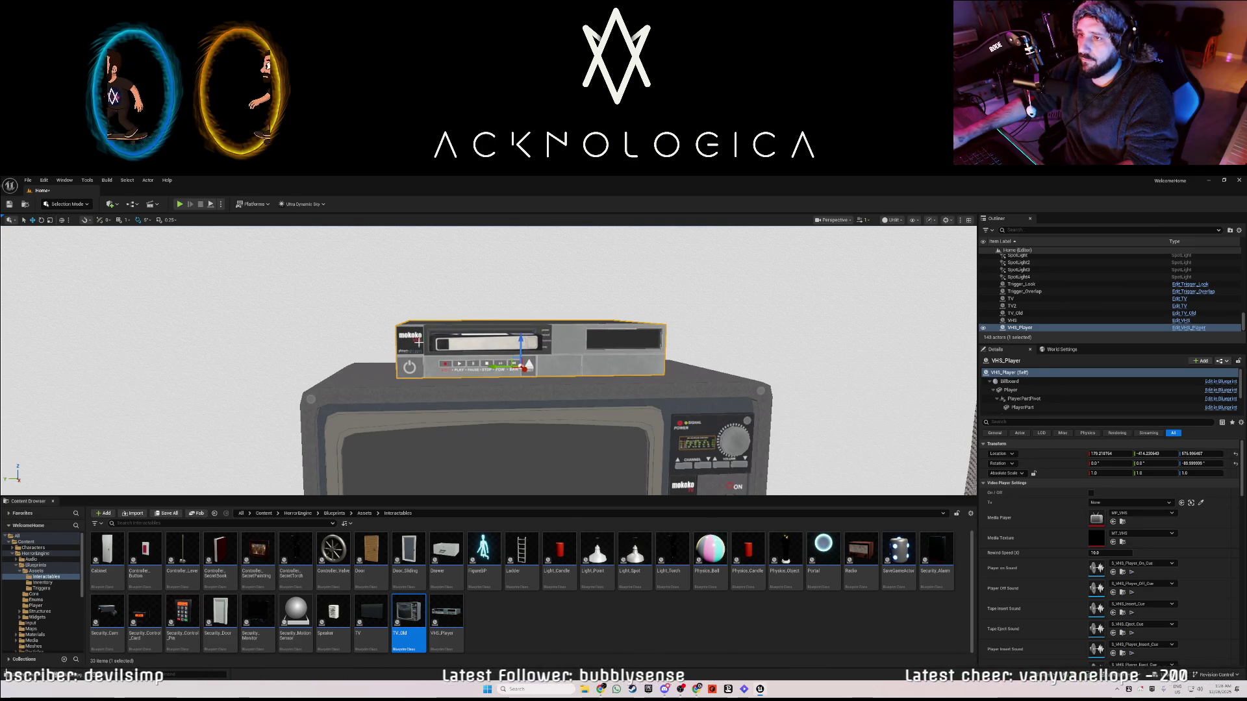
- Run a quick play test, then navigate back and frame the VHS player
left_click(180, 204)
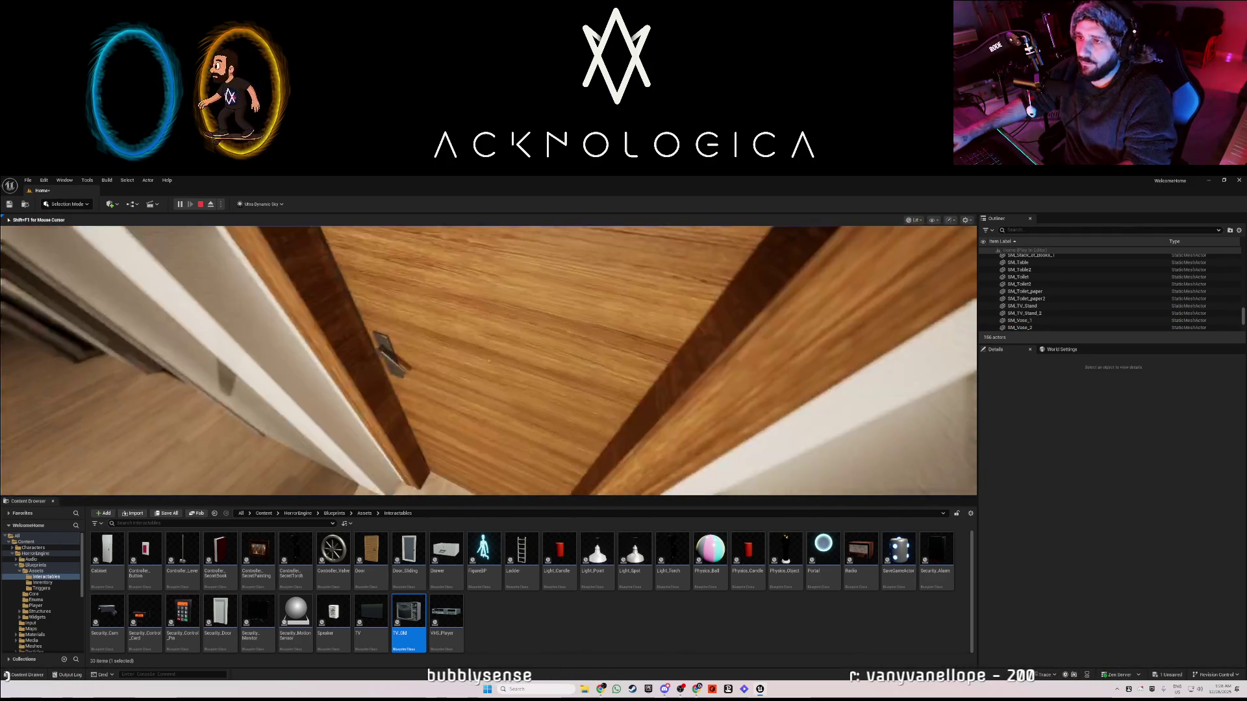
key("Escape")
mouse_move(113, 320)
left_mouse_down()
mouse_move(149, 306)
mouse_move(169, 325)
left_mouse_up()
mouse_move(487, 357)
left_mouse_down()
mouse_move(428, 347)
mouse_move(454, 341)
mouse_move(493, 350)
mouse_move(429, 354)
left_mouse_up()
key("f")
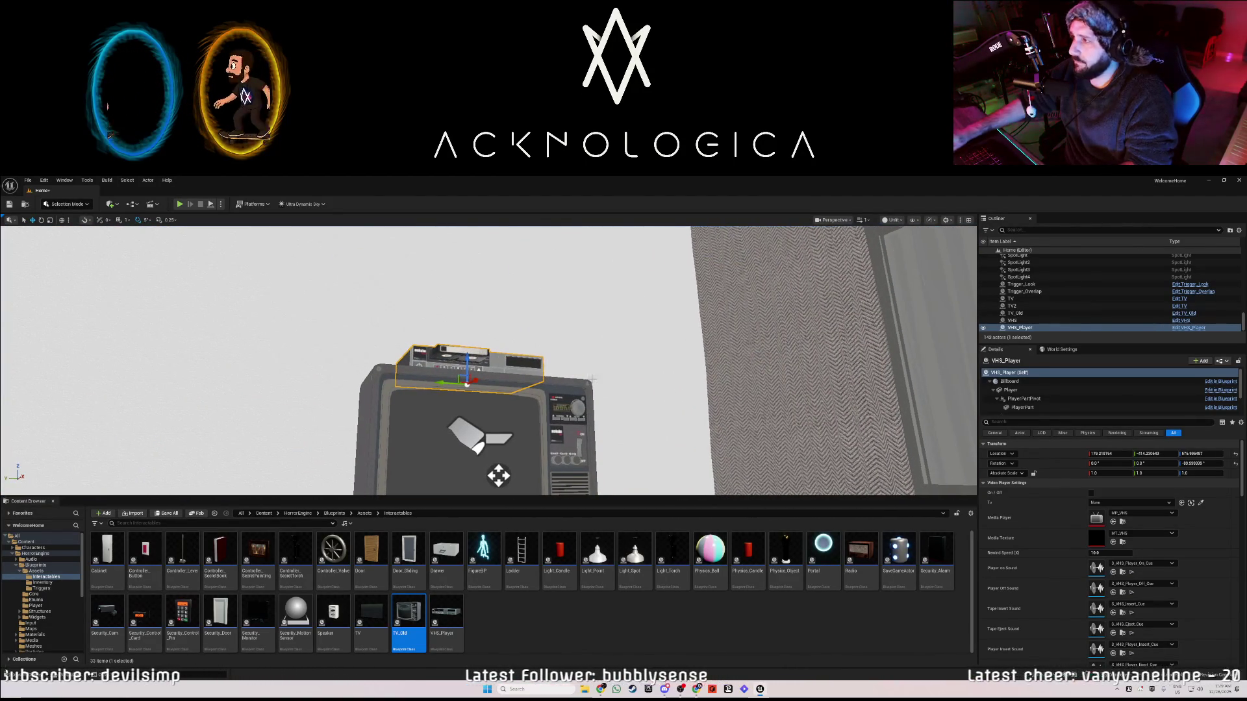
- Set the VHS player's Tv property to TV_Old and play the level with Alt+P
left_click(1125, 502)
left_click(1123, 522)
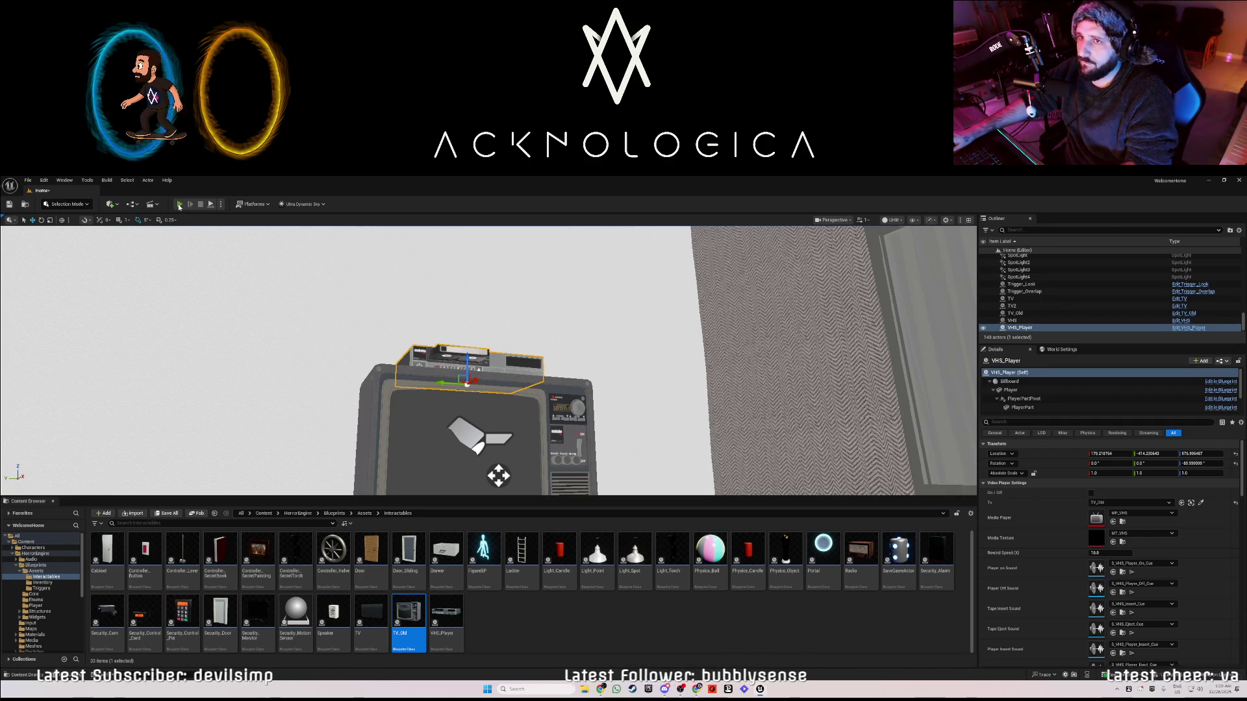
key("alt+p")
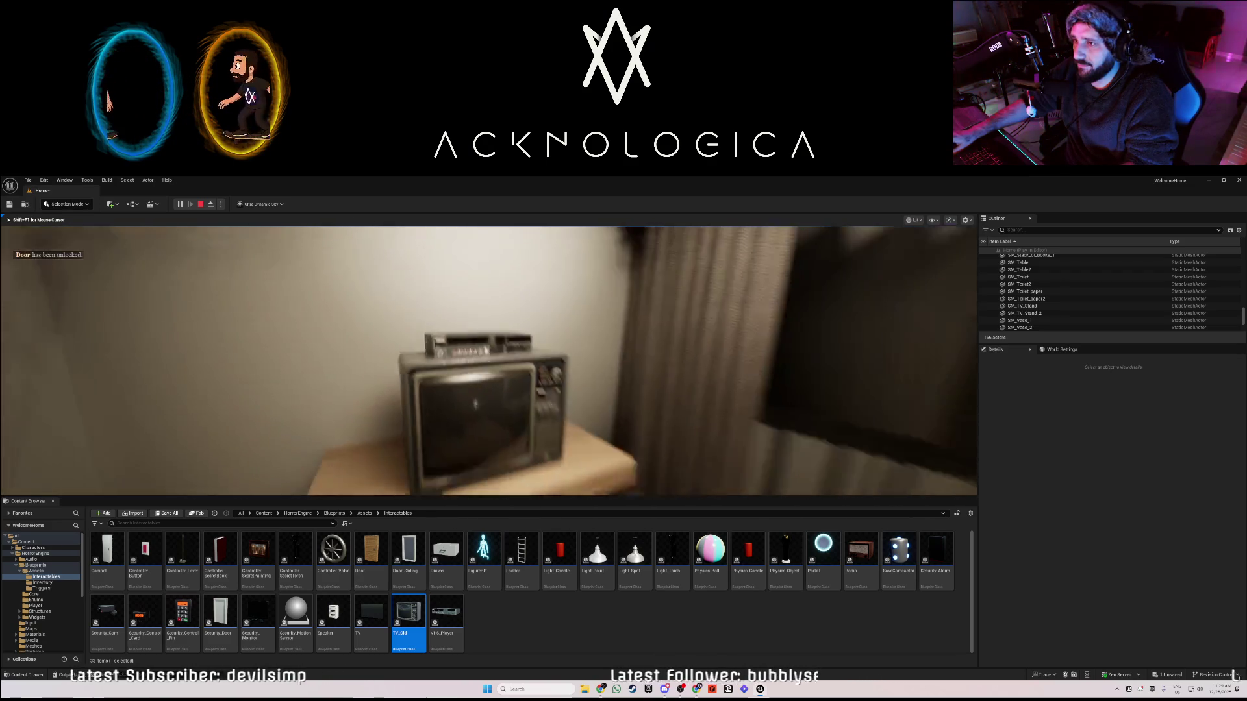
- In play mode, inspect the VHS tape and line up in front of the TV to watch playback
key("e")
key("e")
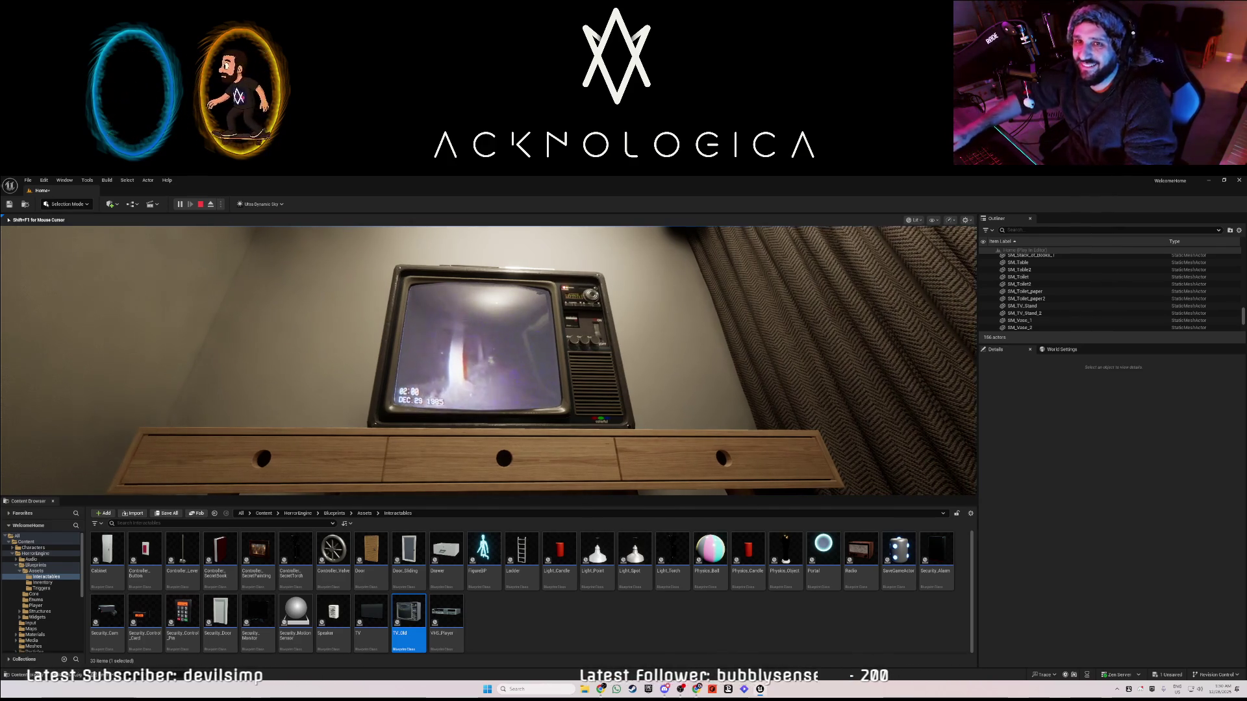
key("w")
key("d")
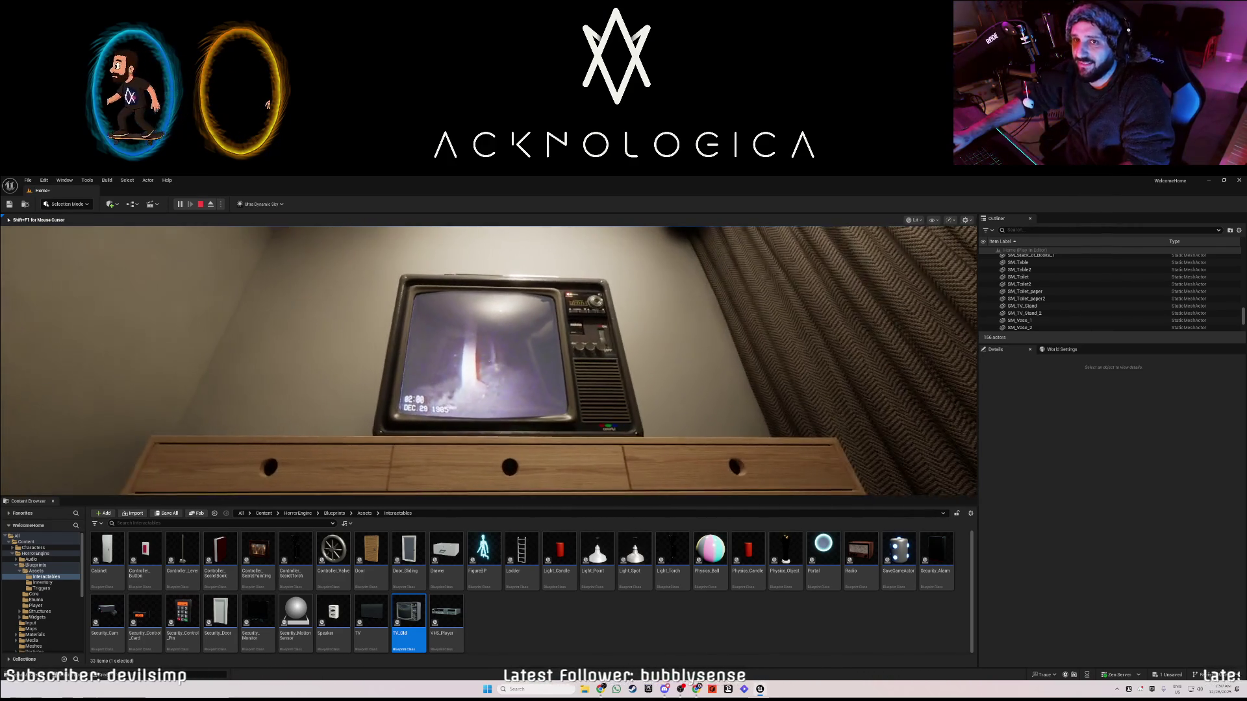
key("a")
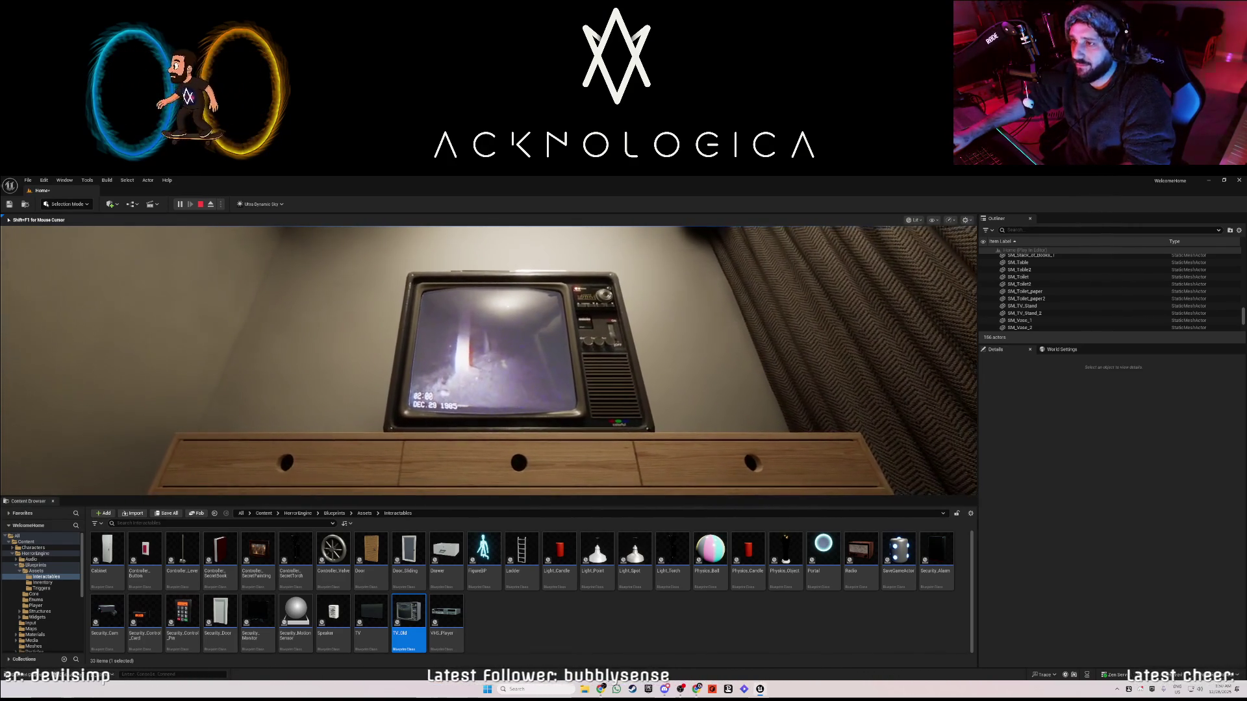
key("d")
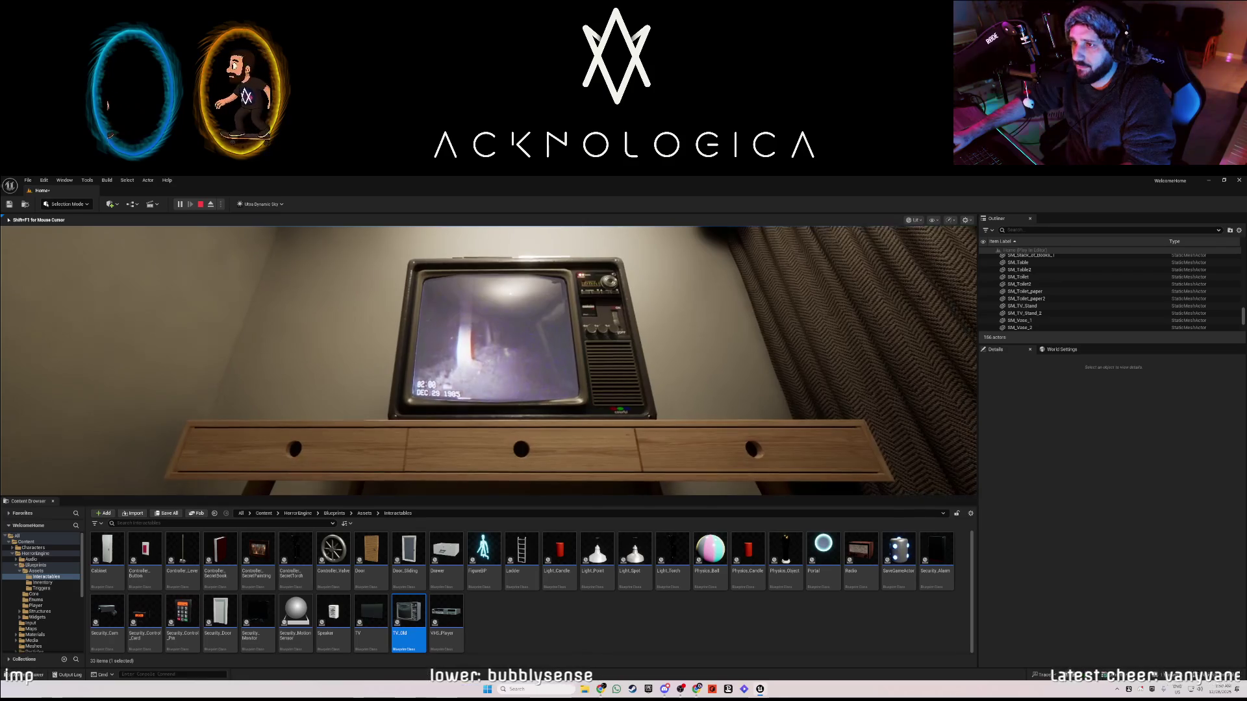
key("a")
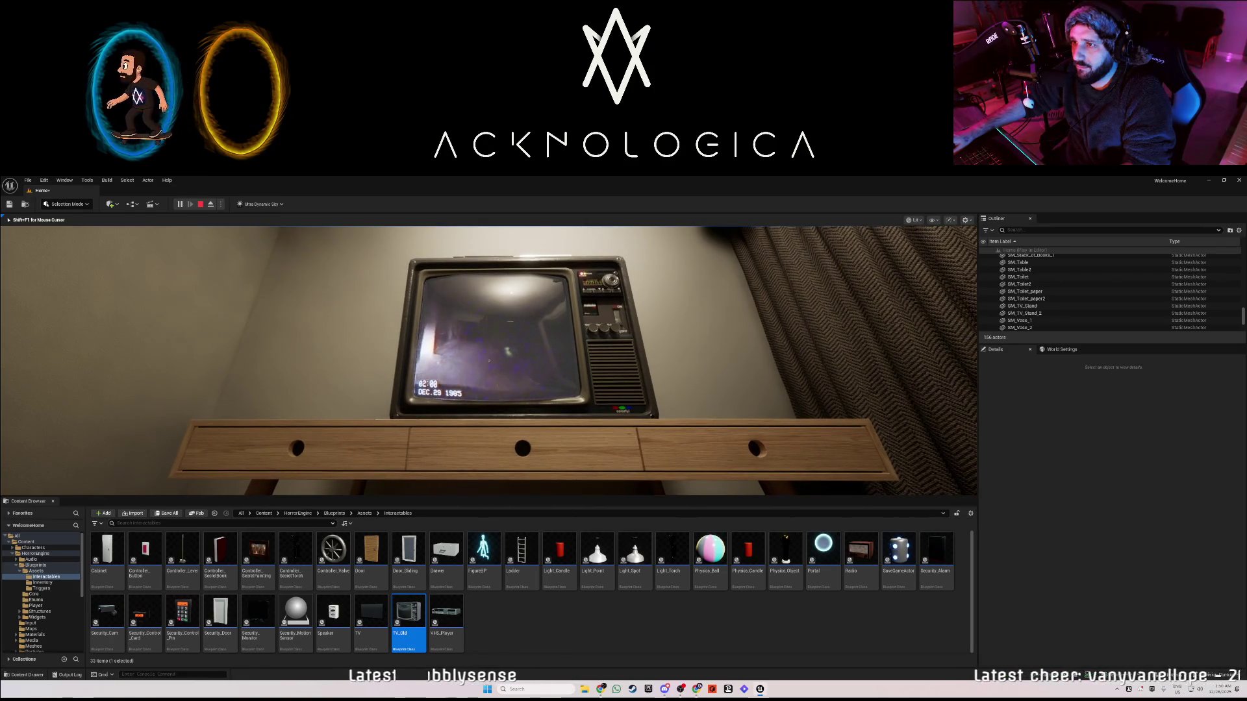
key("w")
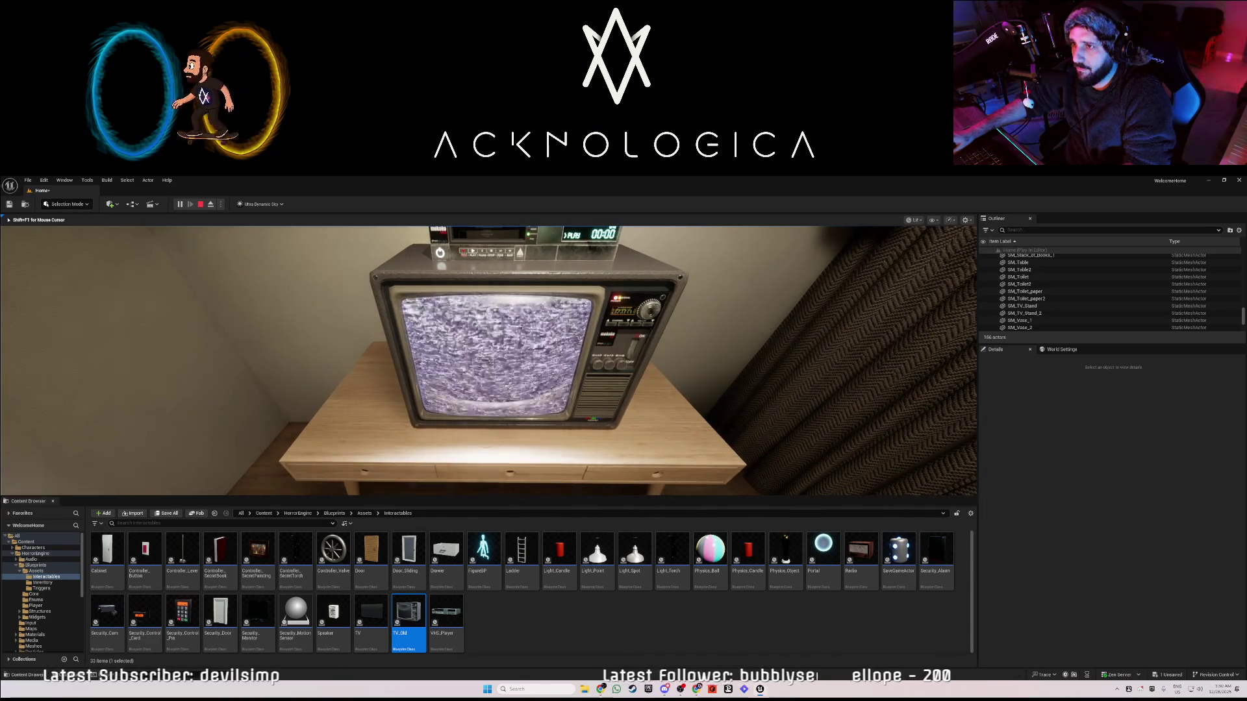
- Stop and rewind the tape, then switch the TV off
key("w")
key("s")
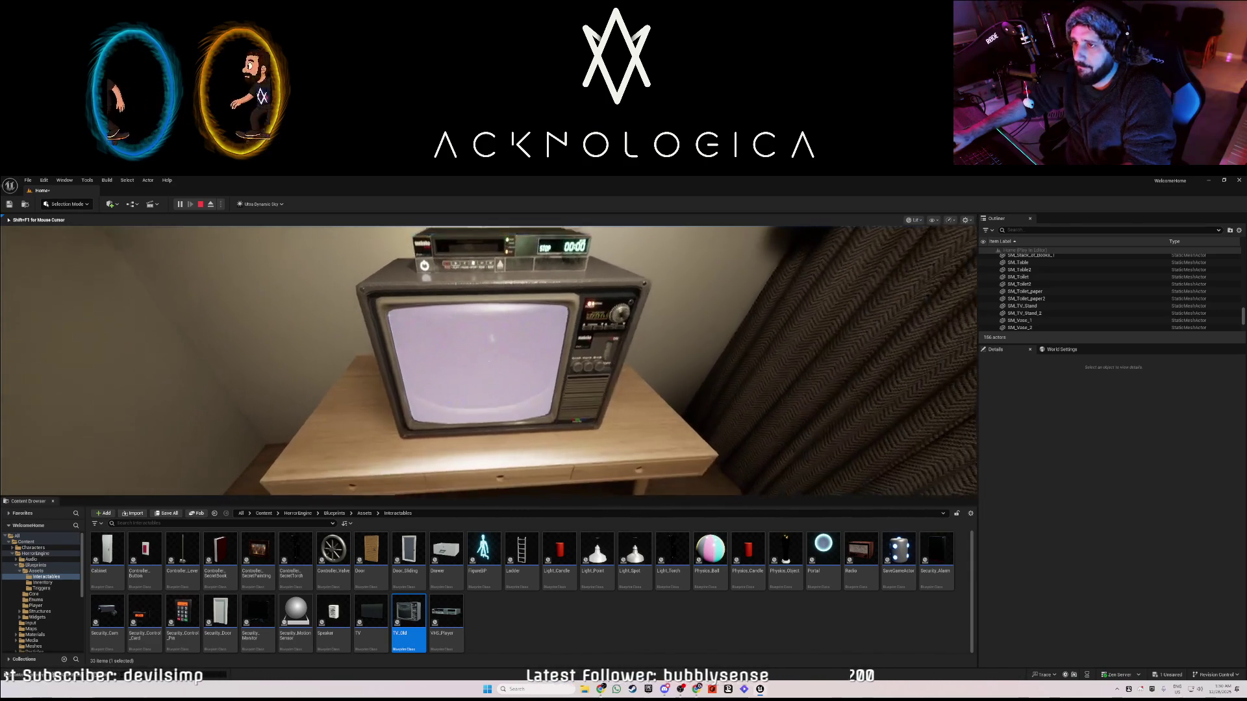
key("a")
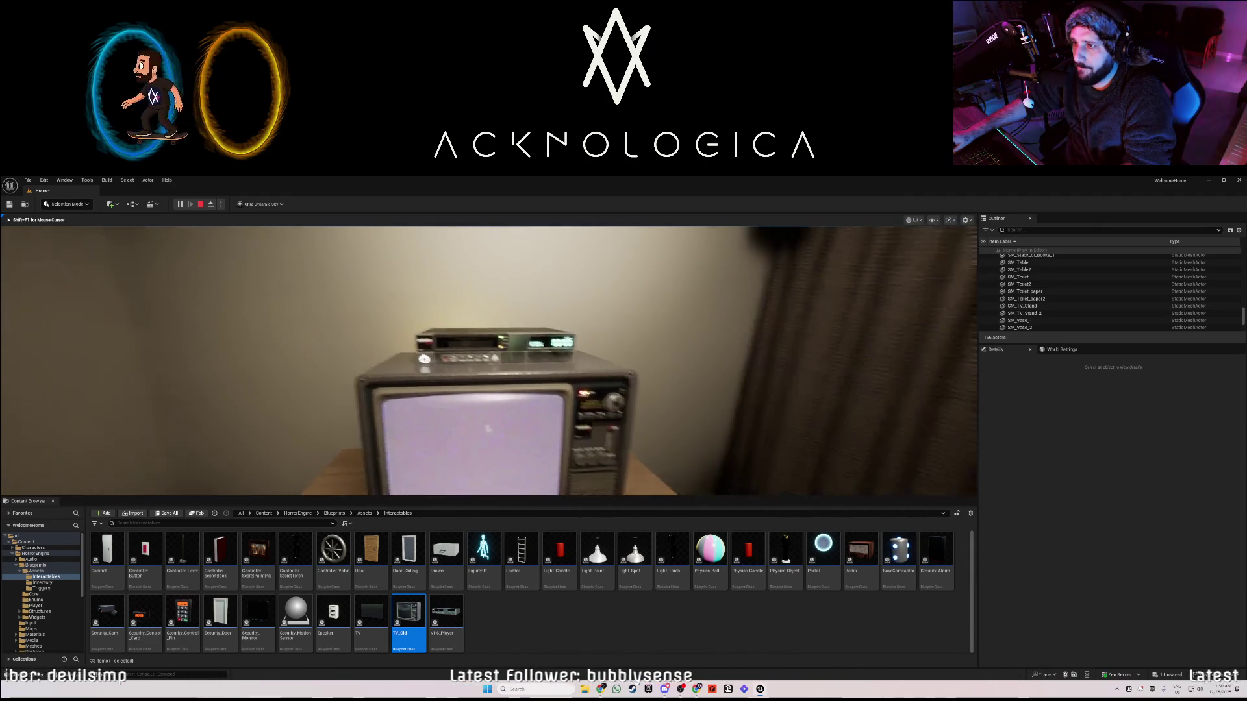
key("s")
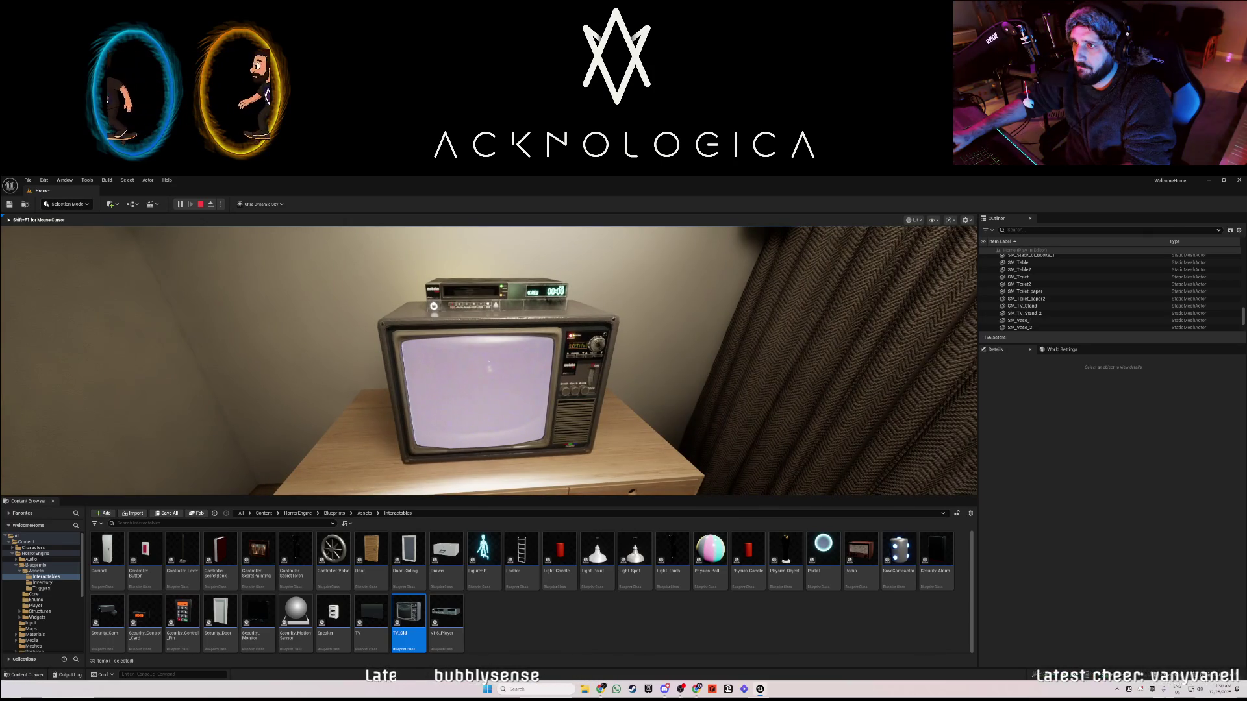
key("e")
key("d")
mouse_move(489, 361)
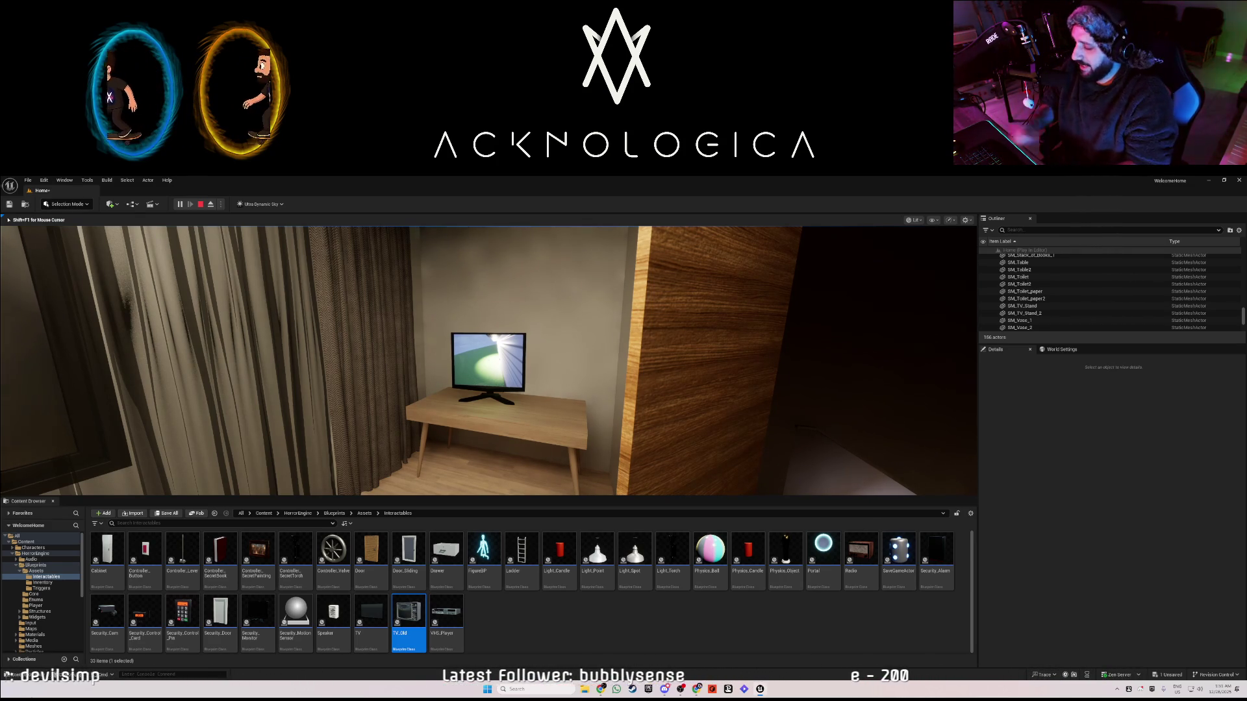
- Walk through the doorway into the dark room and flip the light switch on
key("w")
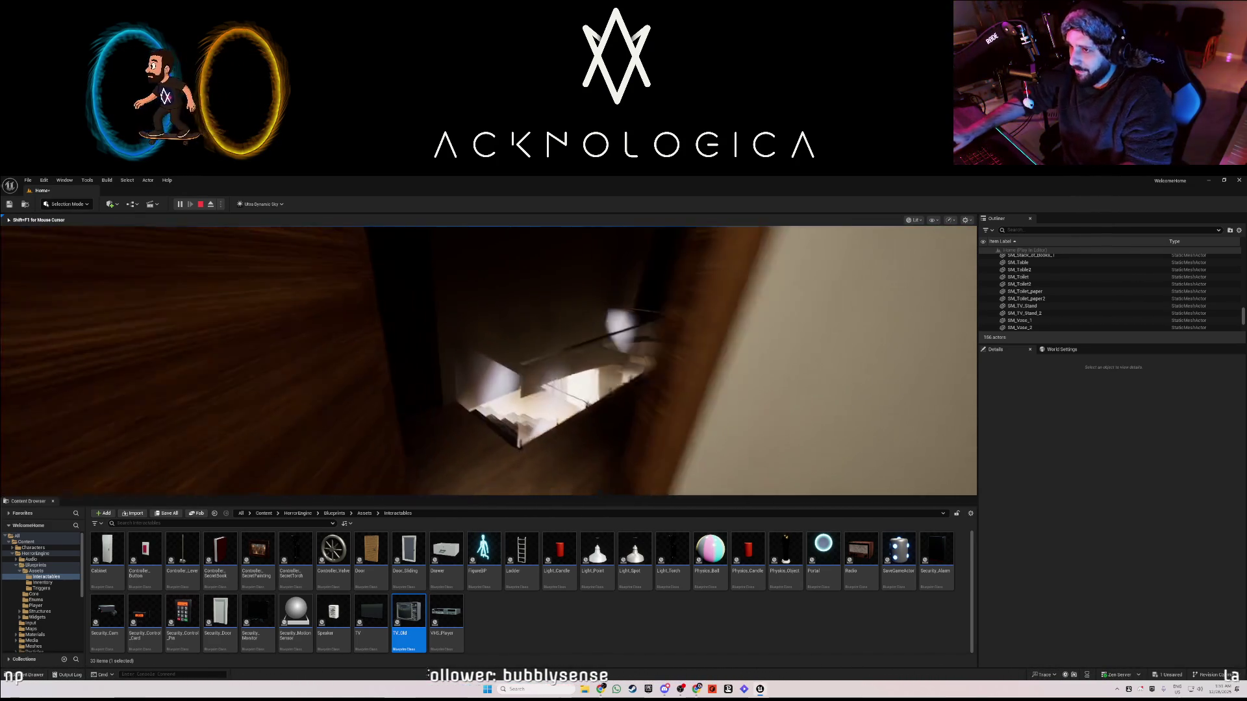
key("w")
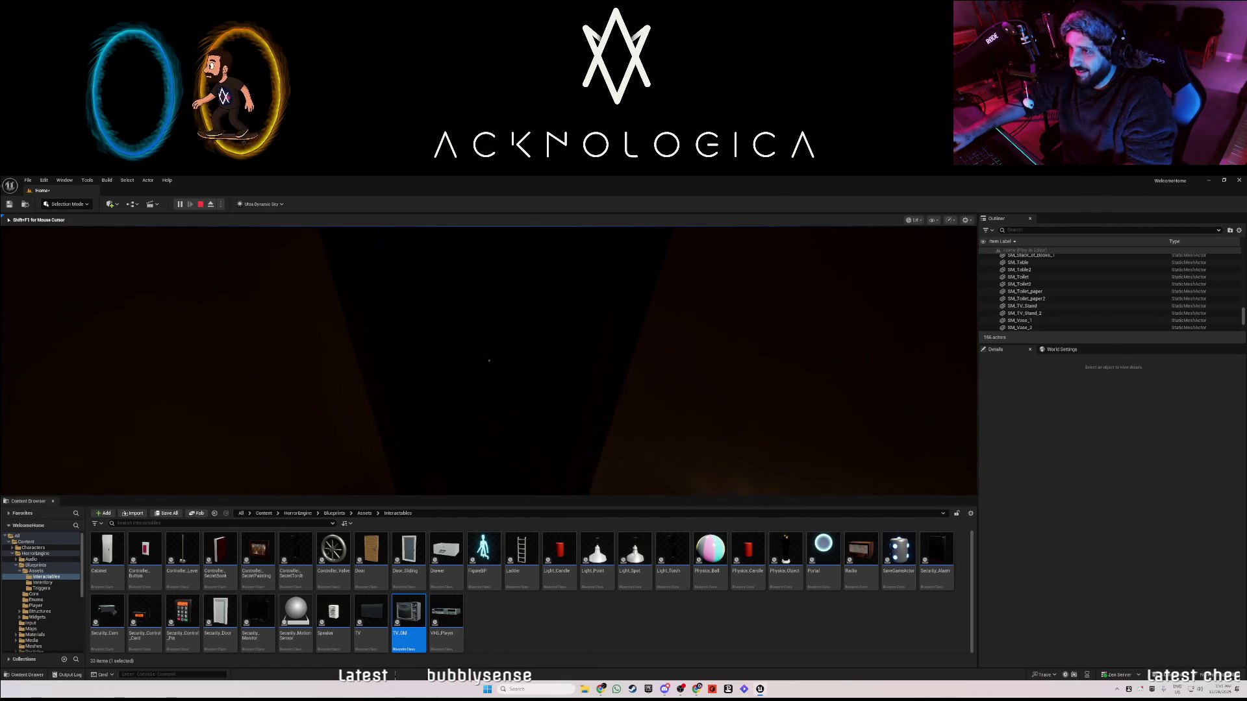
key("w")
key("w")
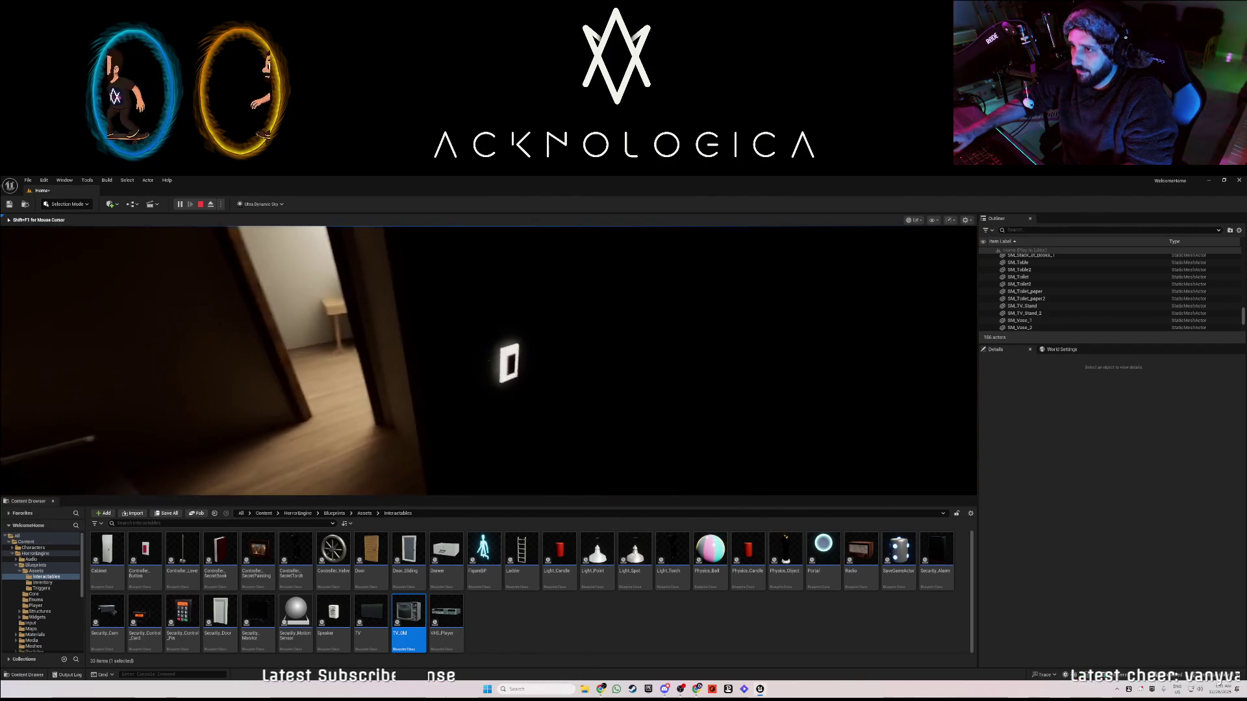
key("e")
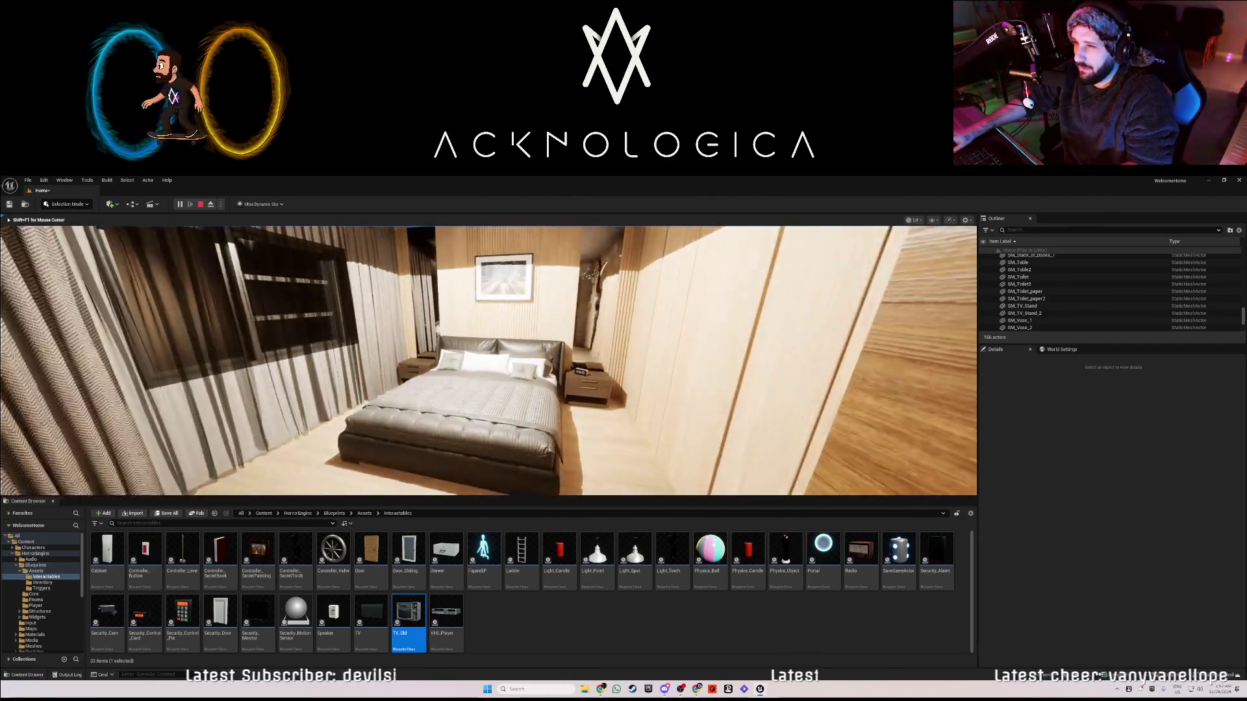
- Walk past the bed down the hallway, end the play test, and select BedroomLight
key("w")
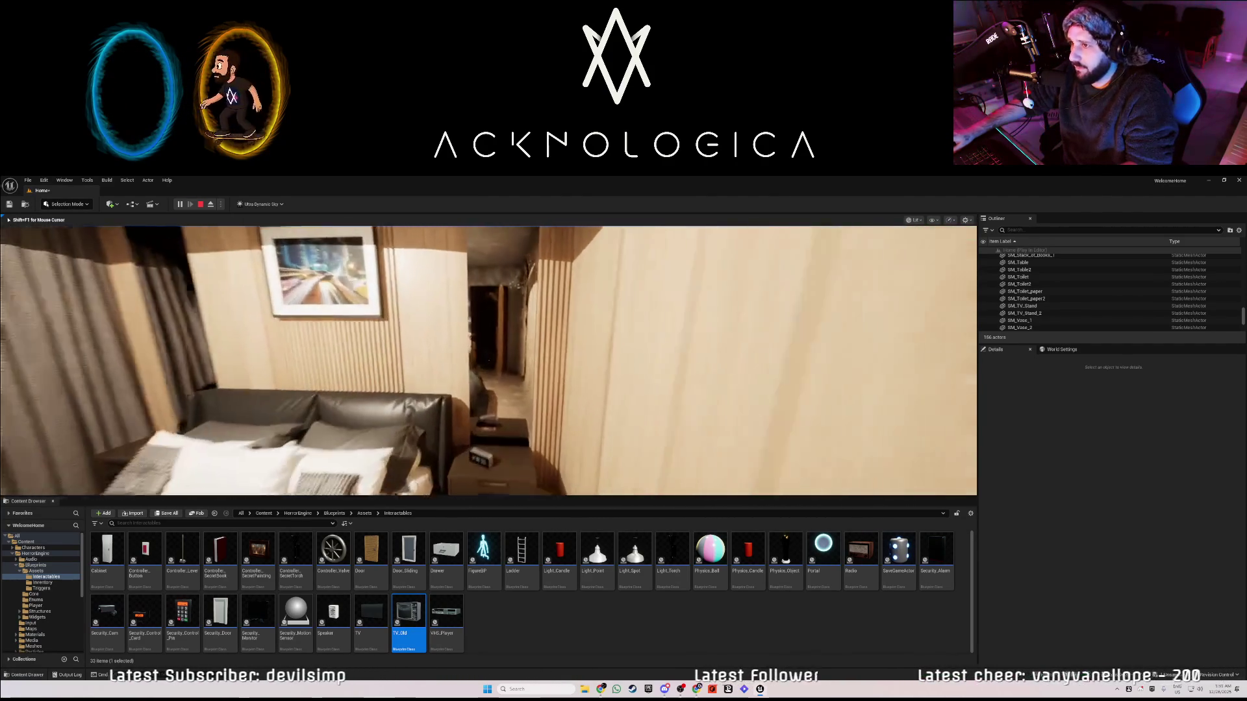
key("s")
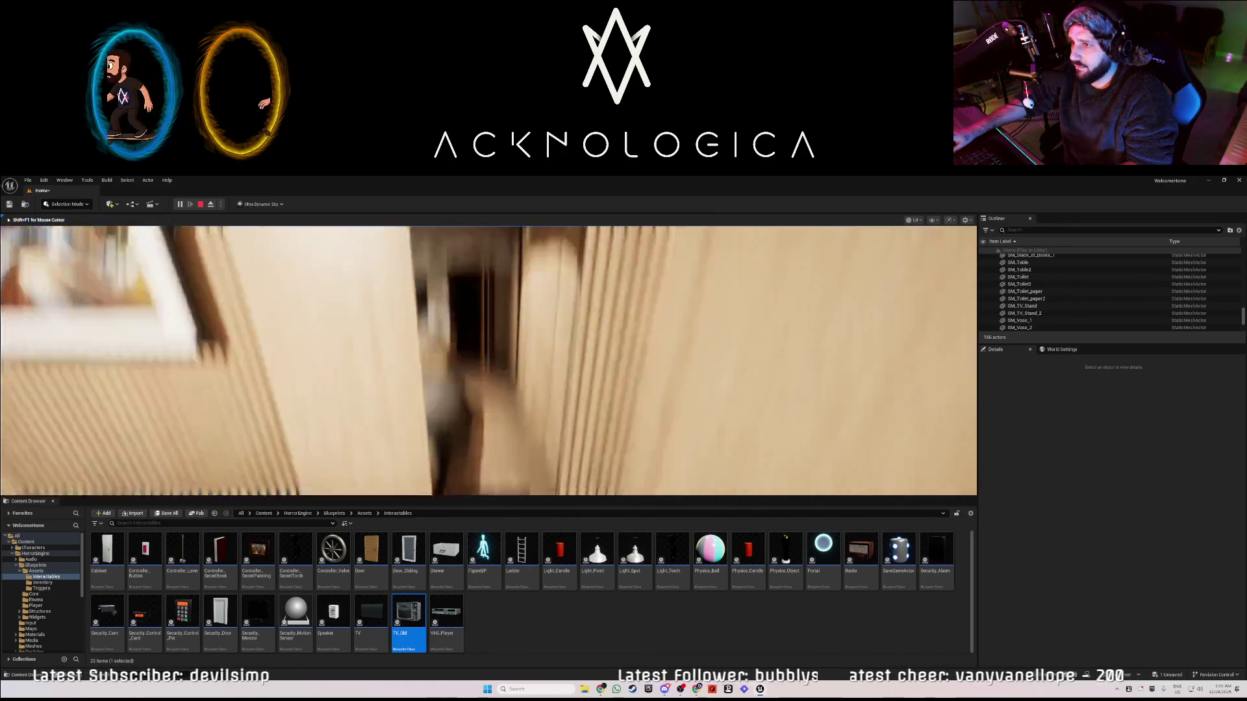
key("w")
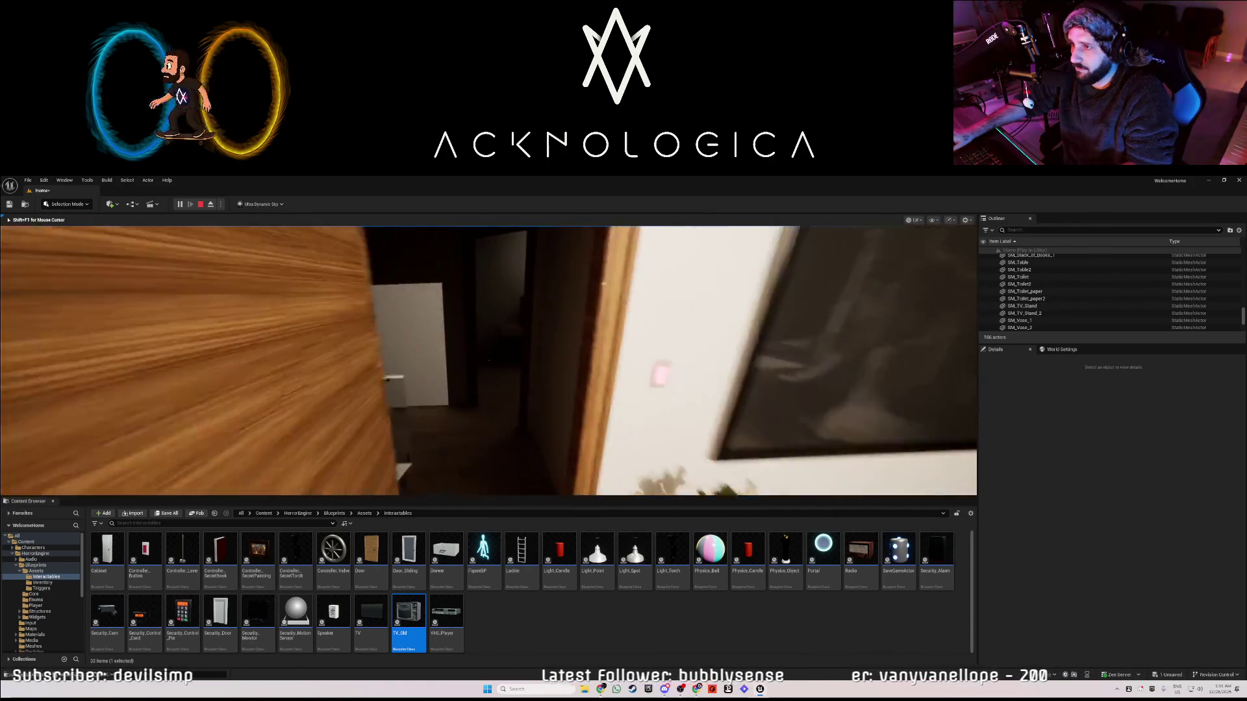
key("w")
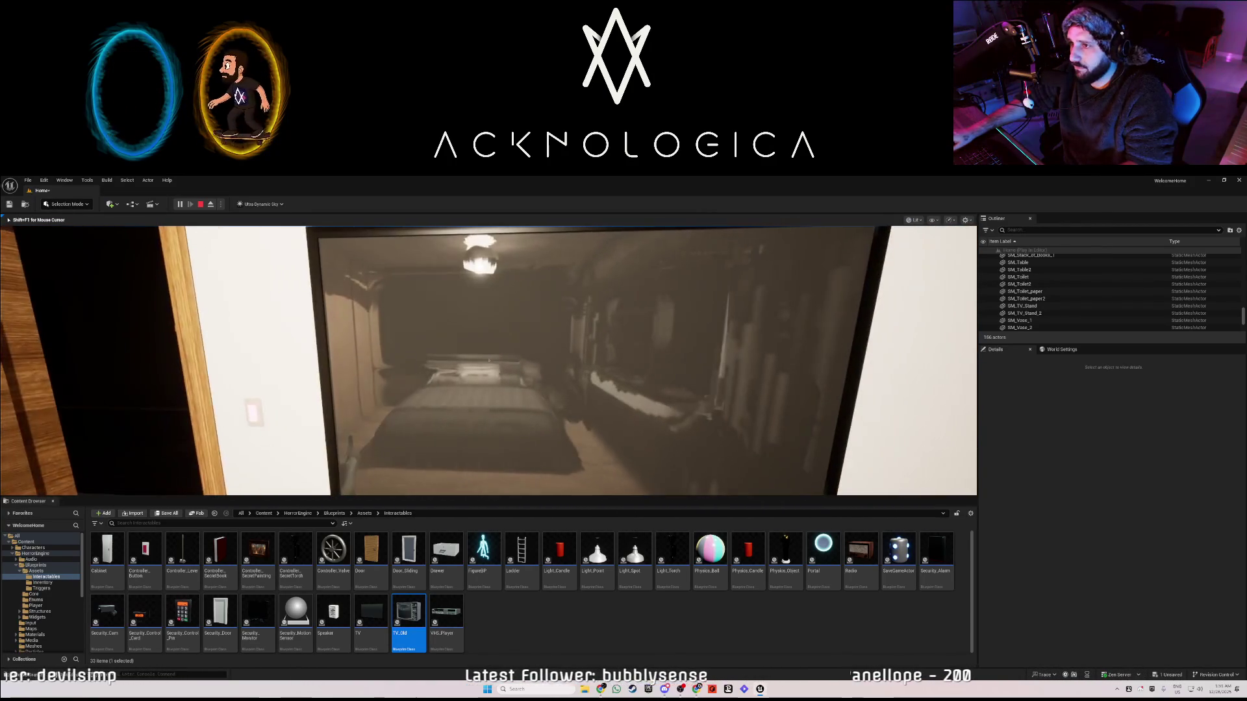
key("s")
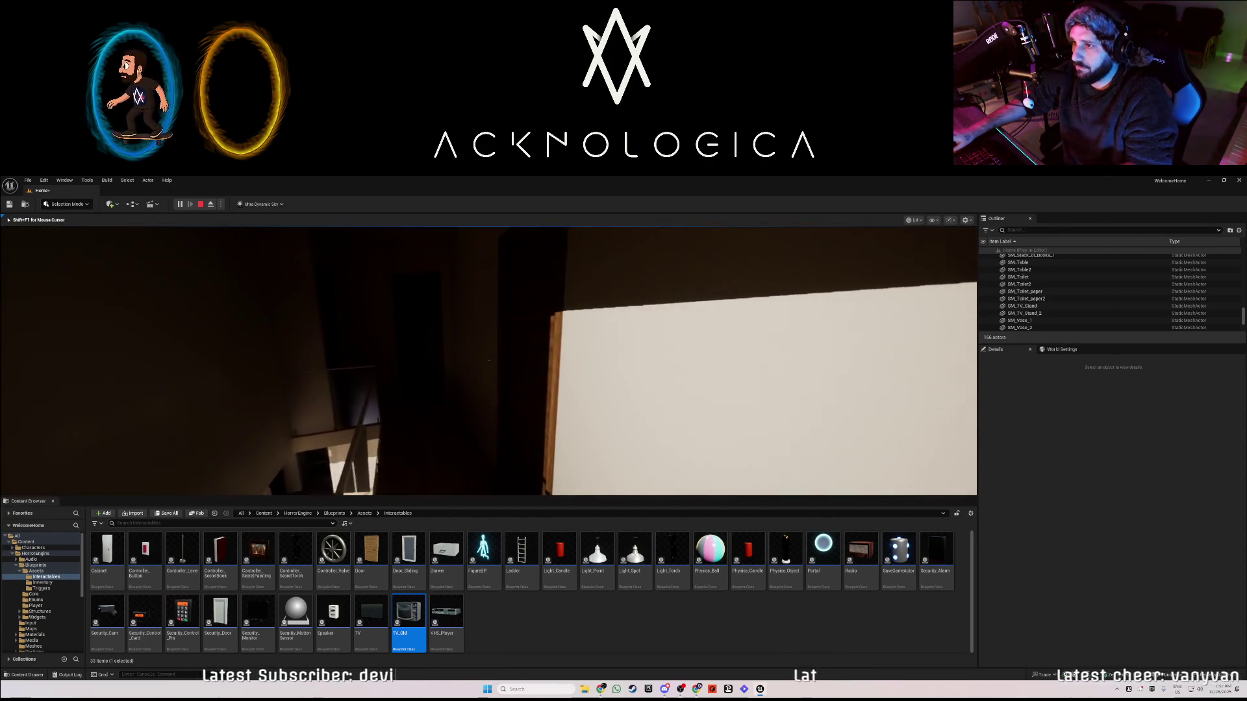
key("Escape")
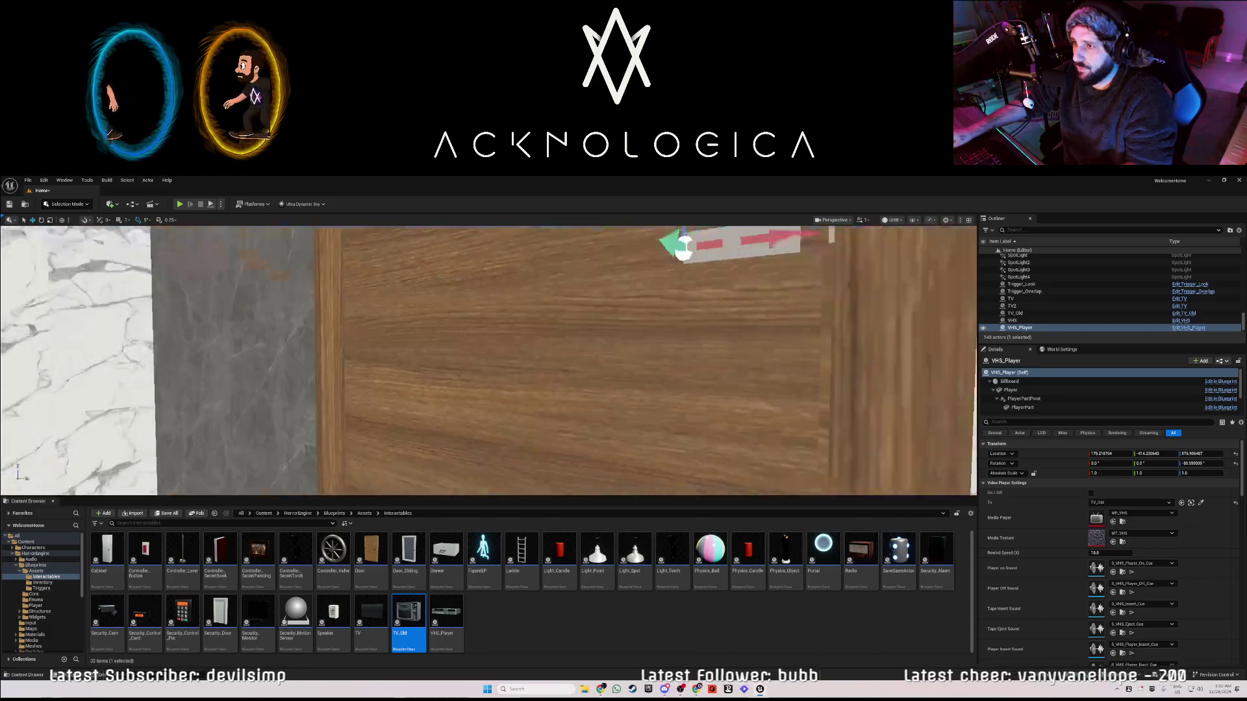
left_click(520, 286)
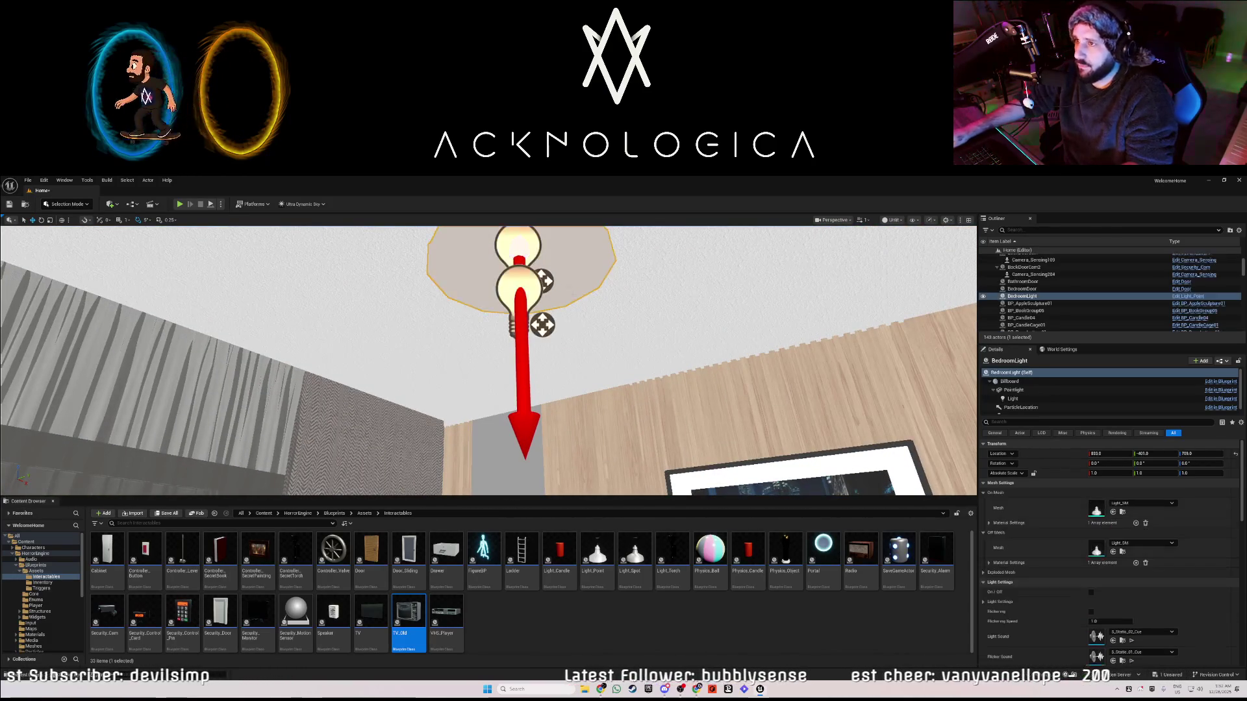
- Set the BedroomLight's Light Sound to None
scroll(1042, 611, "down", 4)
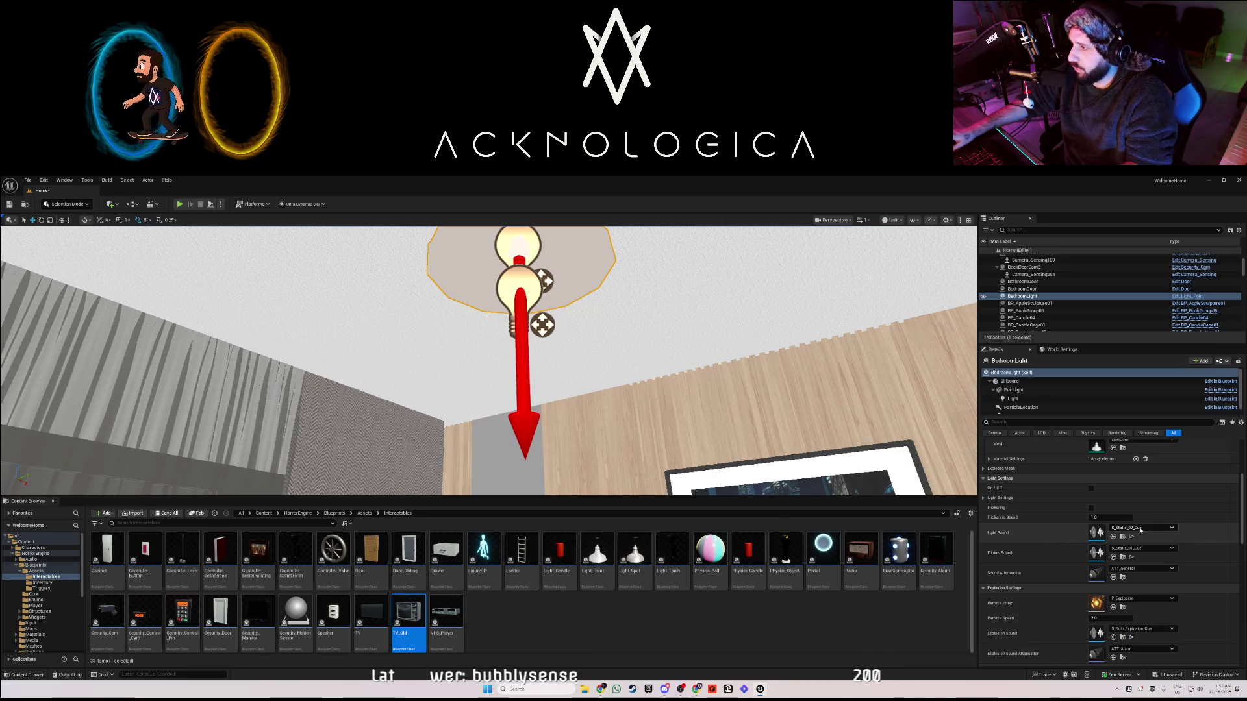
left_click(1138, 529)
left_click(1135, 399)
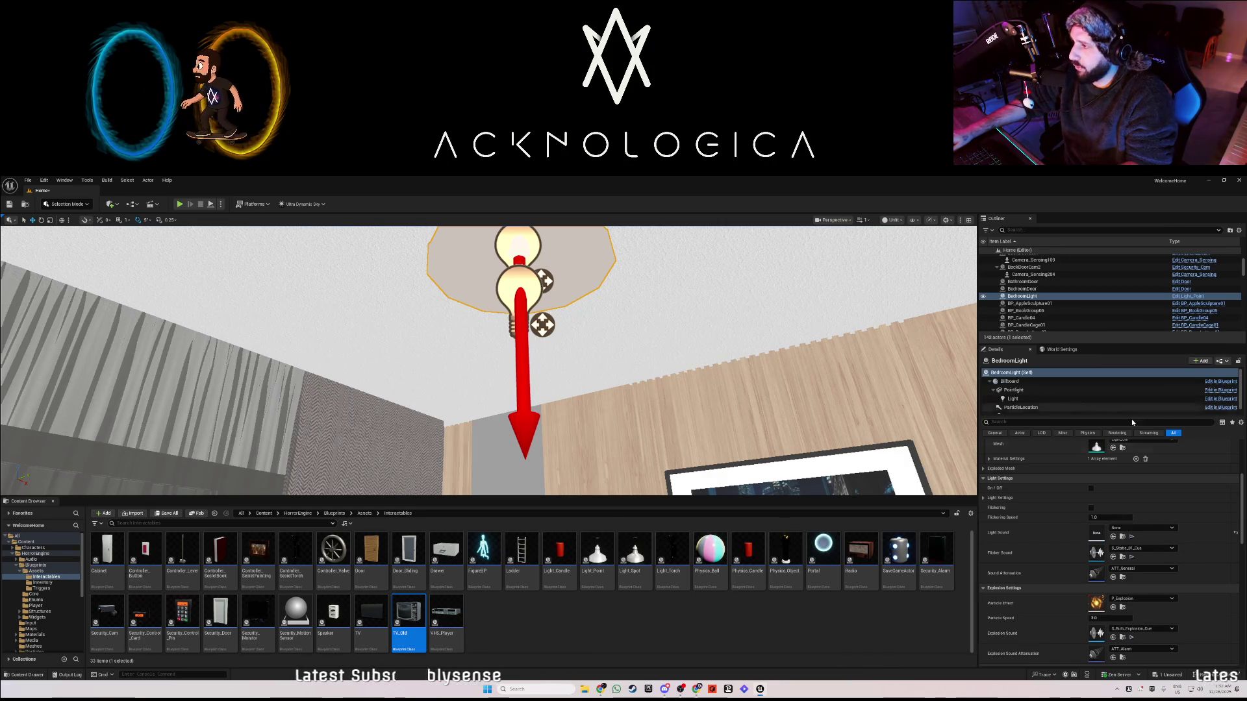
- Place a new Light_Point ceiling lamp and slide it along Y into position
mouse_move(449, 349)
left_mouse_down()
mouse_move(468, 371)
mouse_move(513, 377)
left_mouse_up()
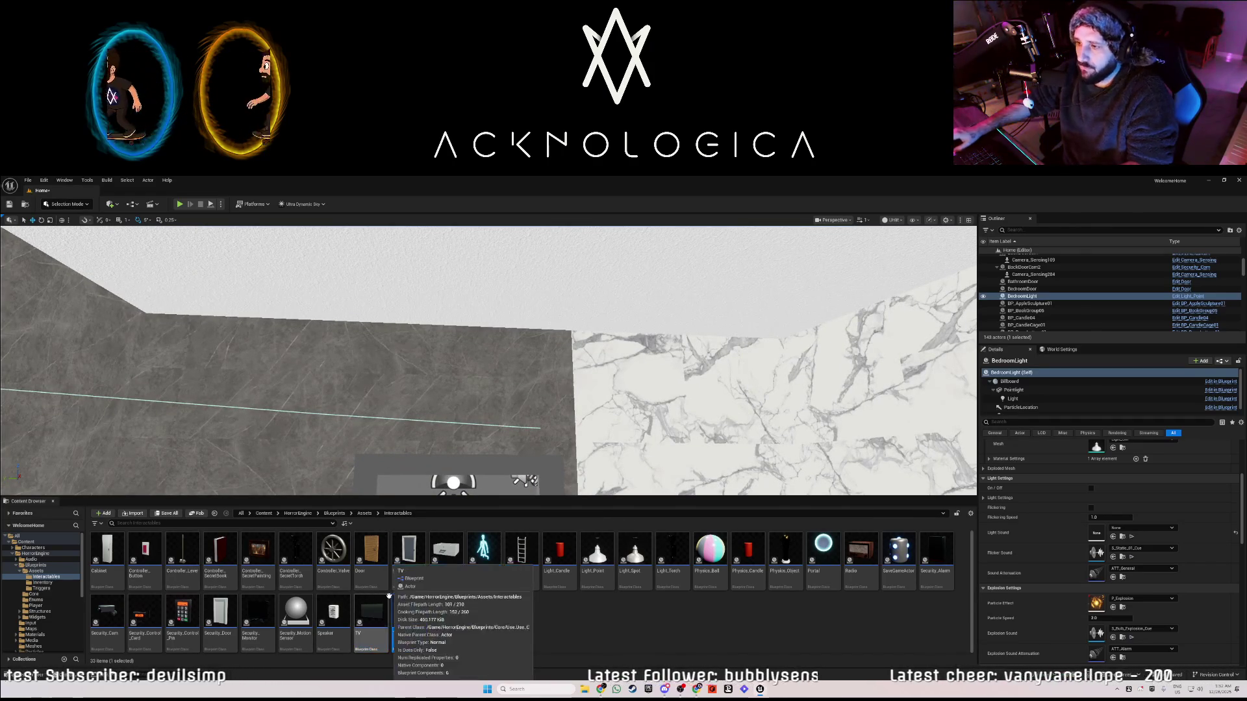
mouse_move(597, 552)
left_mouse_down()
mouse_move(497, 321)
mouse_move(524, 276)
mouse_move(493, 292)
left_mouse_up()
scroll(454, 417, "down", 5)
mouse_move(613, 272)
left_mouse_down()
mouse_move(483, 278)
mouse_move(429, 298)
mouse_move(503, 301)
left_mouse_up()
mouse_move(584, 289)
left_mouse_down()
mouse_move(533, 293)
mouse_move(523, 377)
mouse_move(486, 333)
left_mouse_up()
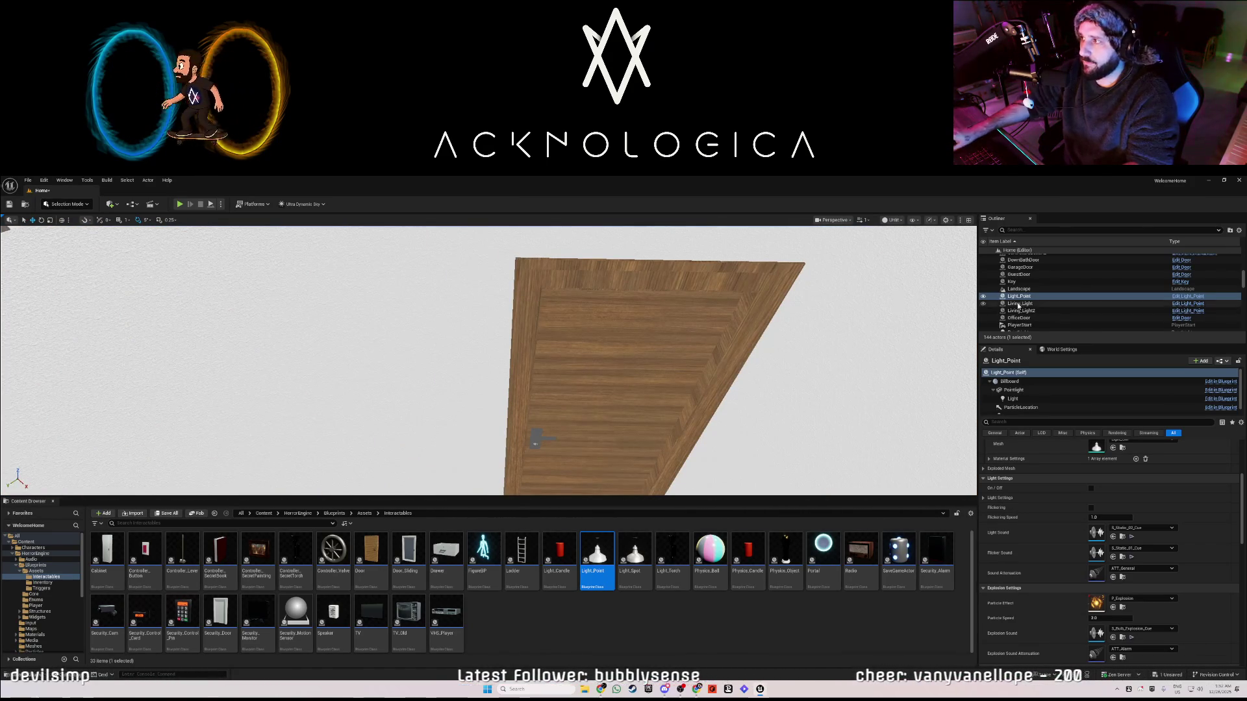
- Rename the new lamp UpBathLight and mount a Controller_Button switch on the wall by the door
double_click(1019, 296)
key("F2")
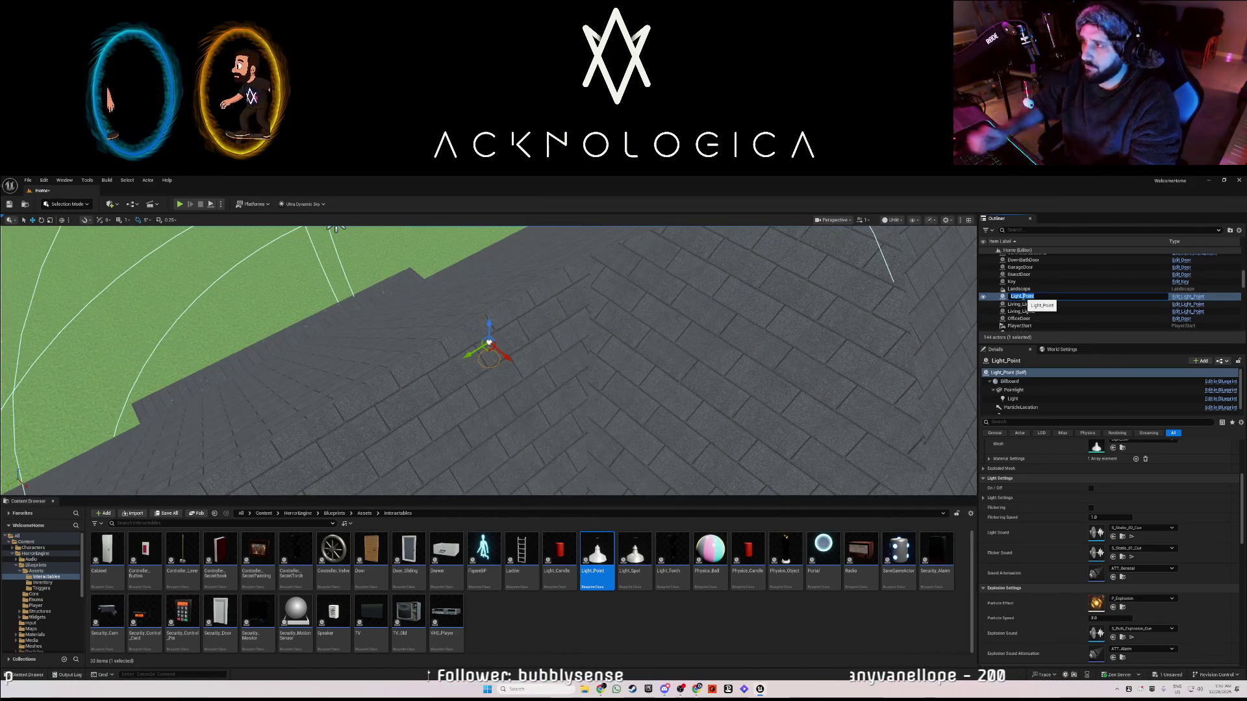
type("LiDe")
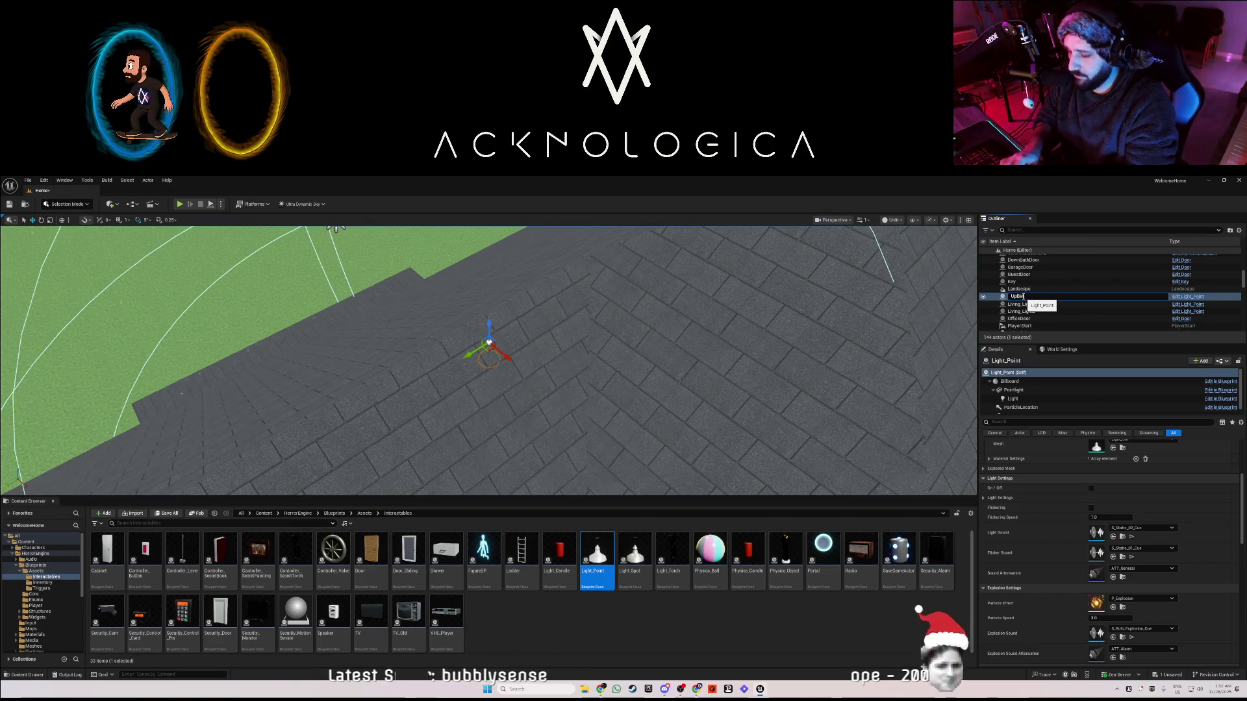
type("thLight")
key("Return")
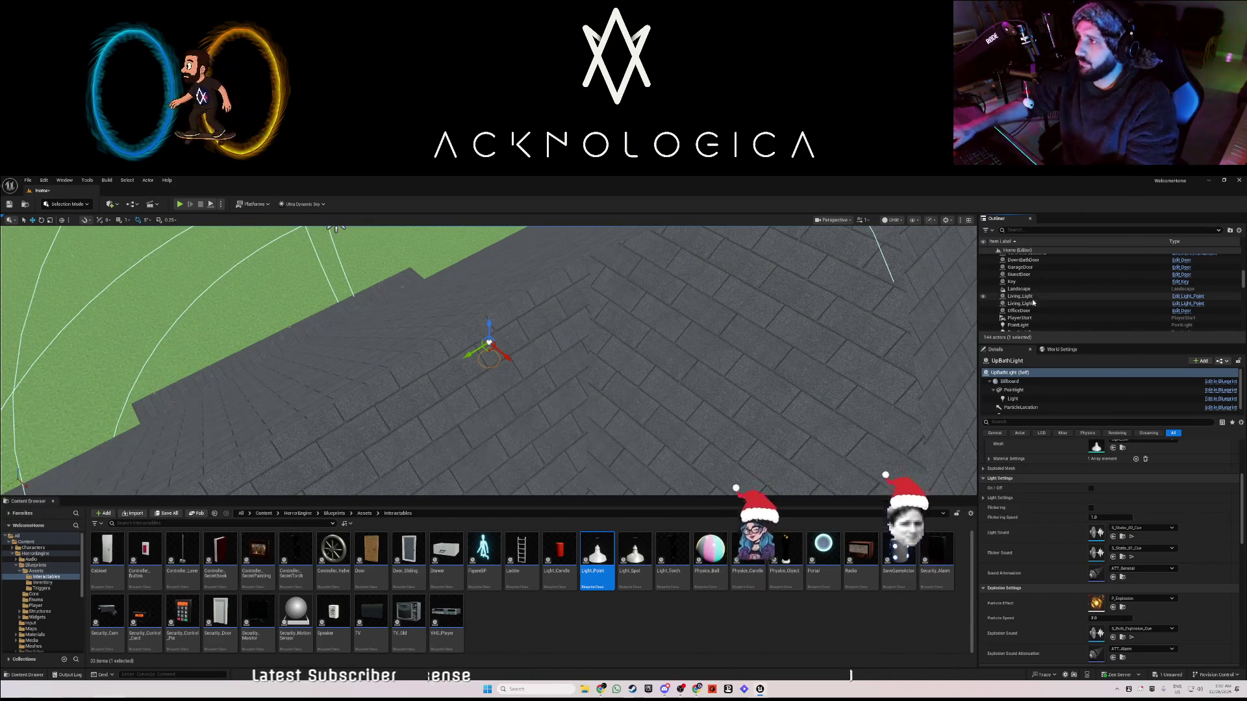
key("f")
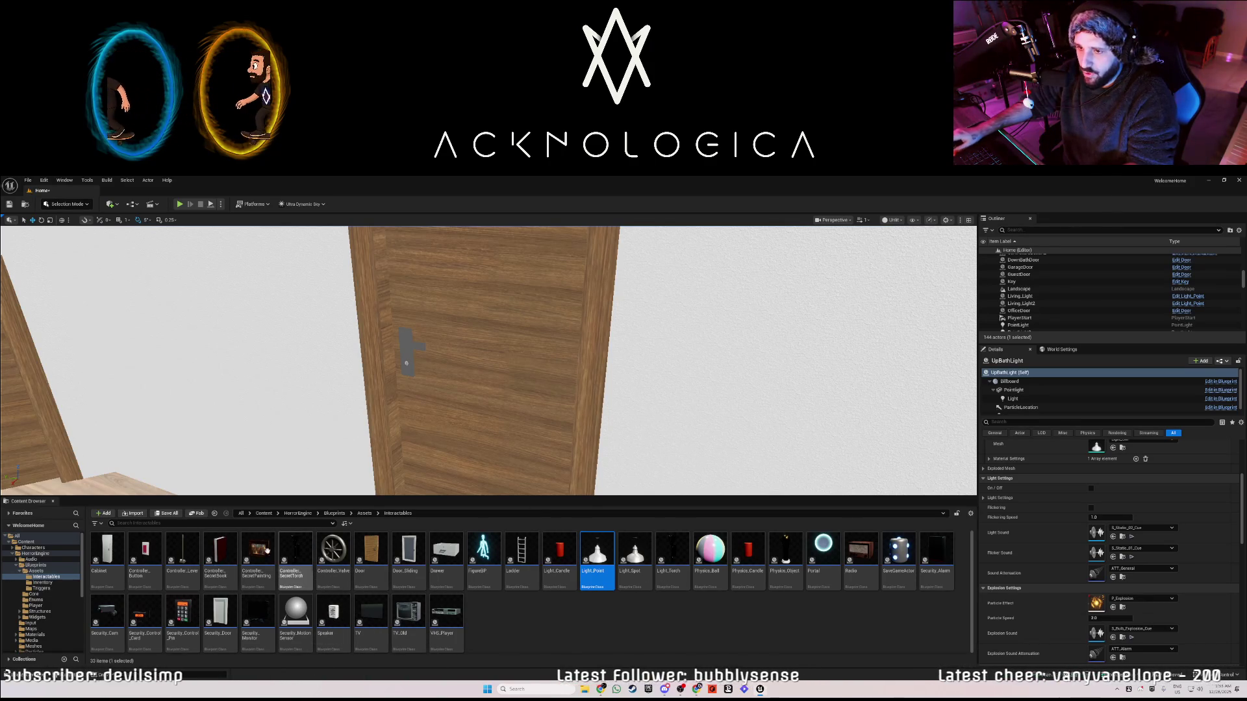
mouse_move(154, 553)
left_mouse_down()
mouse_move(450, 412)
mouse_move(645, 389)
mouse_move(640, 415)
left_mouse_up()
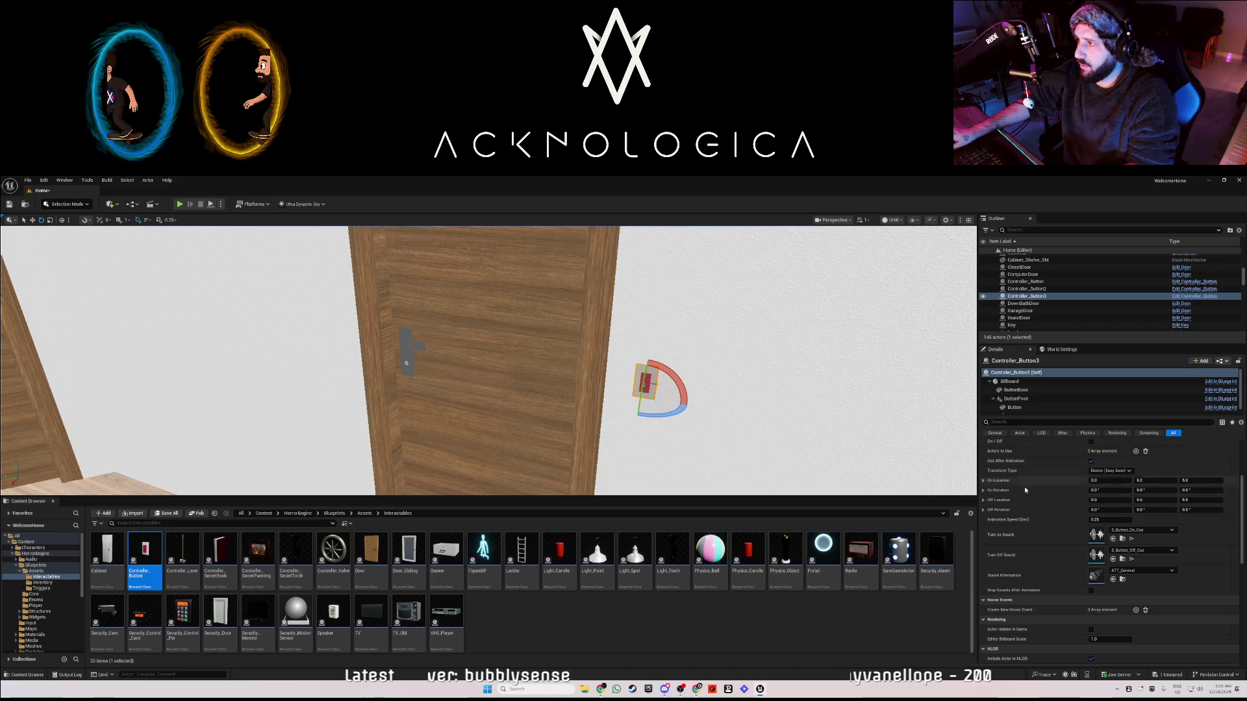
- Add UpBathLight to Controller_Button3's Actors to Use list, searching 'up'
scroll(1069, 508, "up", 3)
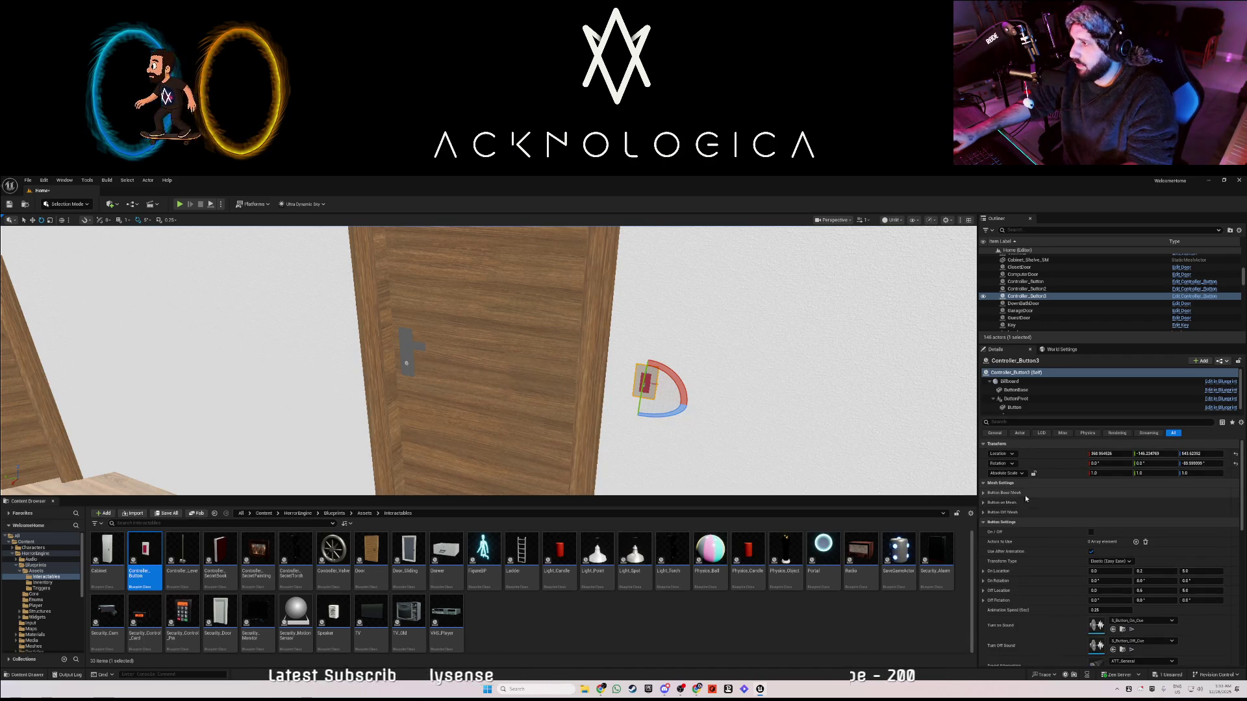
left_click(1136, 542)
left_click(1112, 552)
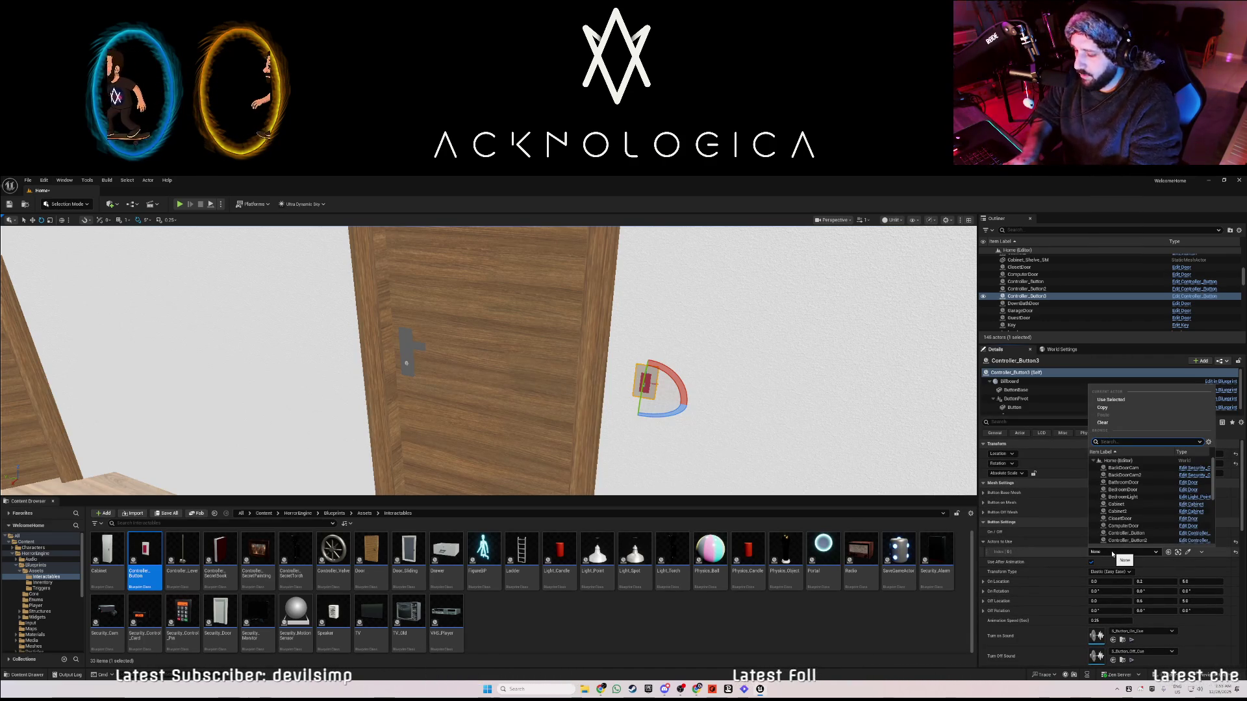
type("upb")
left_click(1138, 468)
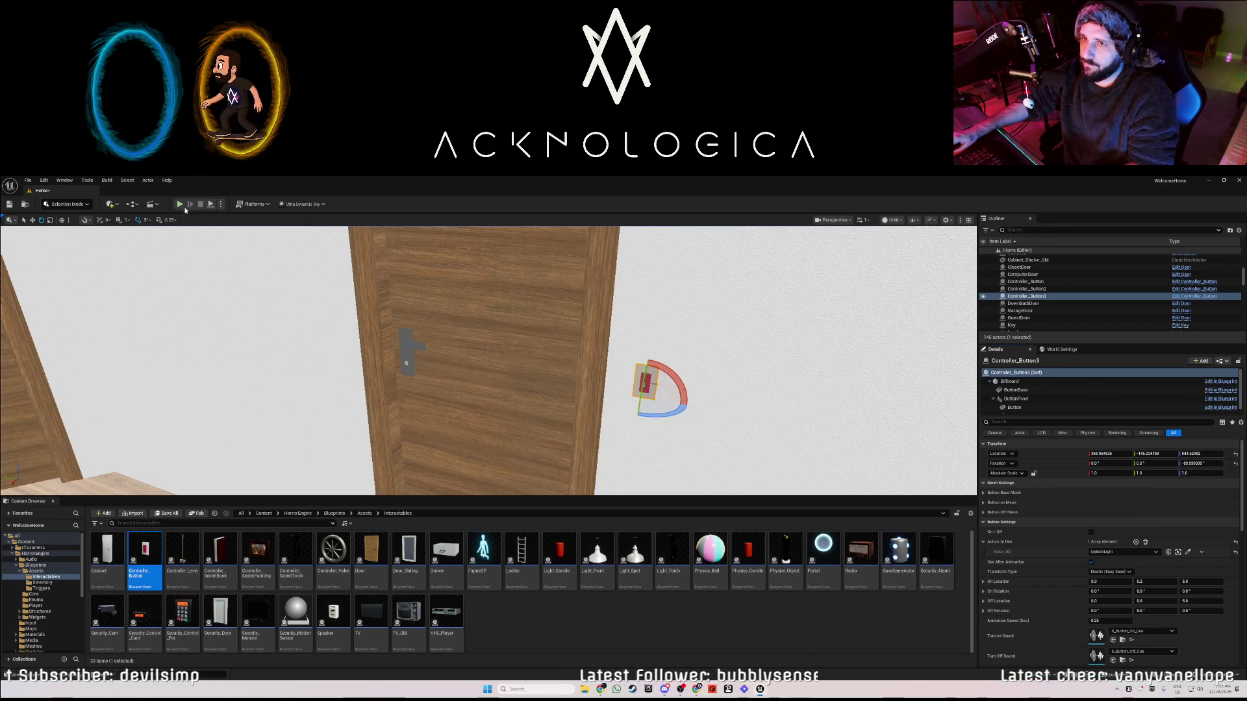
- Orbit the view toward the couch and dining area and open the viewport view mode options
mouse_move(570, 380)
left_mouse_down()
mouse_move(688, 383)
mouse_move(597, 390)
mouse_move(656, 377)
mouse_move(662, 351)
mouse_move(643, 364)
mouse_move(649, 396)
mouse_move(636, 409)
mouse_move(578, 373)
left_mouse_up()
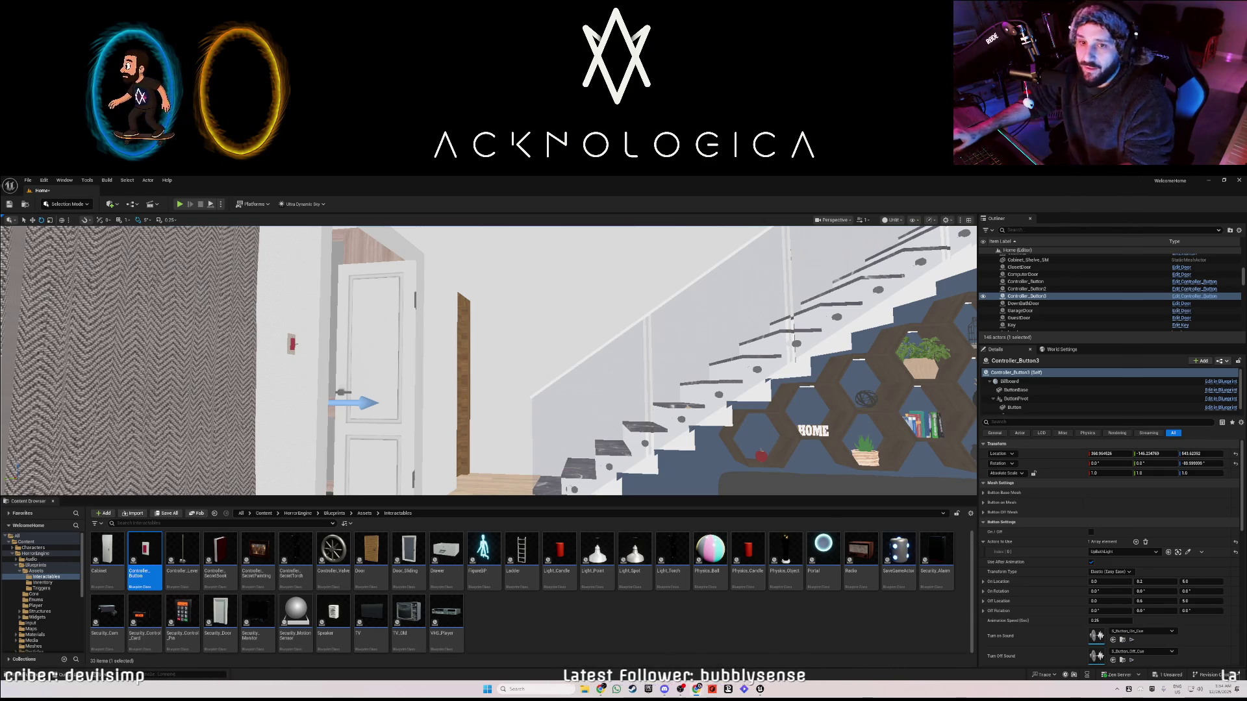
left_click_drag(487, 361, 715, 361)
mouse_move(487, 360)
left_mouse_down()
mouse_move(390, 360)
mouse_move(545, 351)
left_mouse_up()
left_click(891, 220)
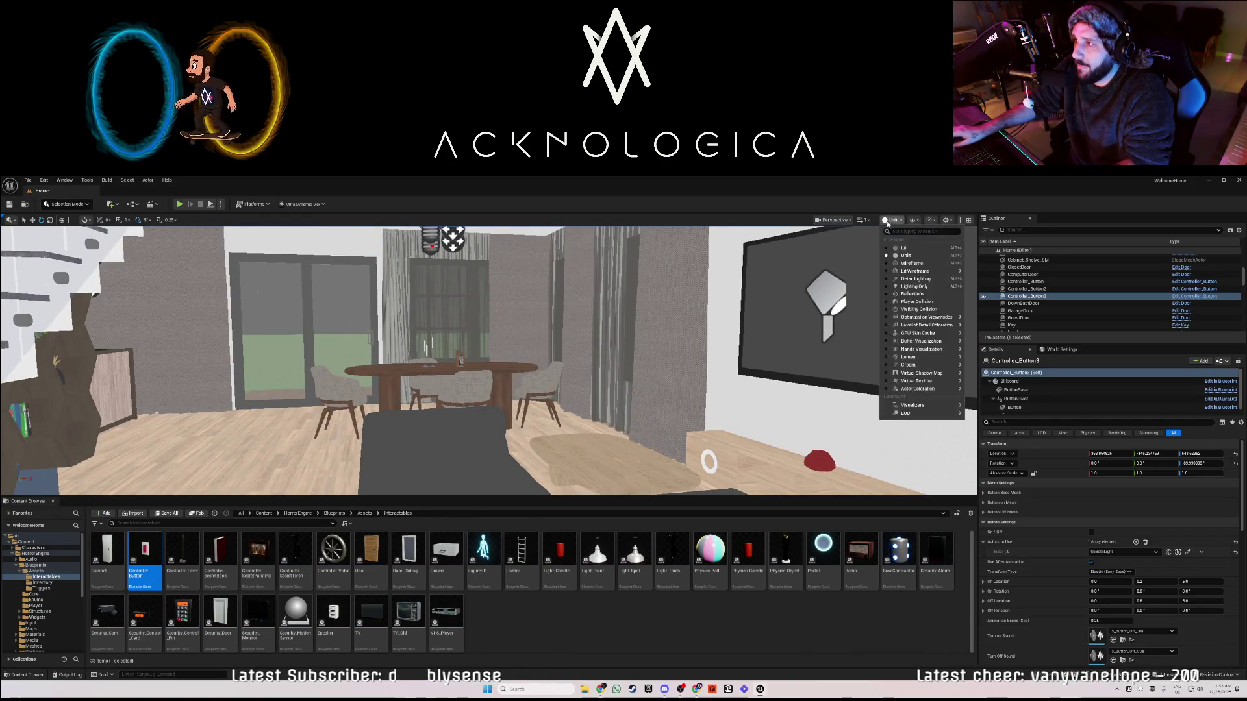
- Switch the viewport from Unlit to Lit and look around the room's ceiling light
left_click(903, 235)
mouse_move(422, 265)
left_mouse_down()
mouse_move(416, 234)
mouse_move(399, 237)
mouse_move(442, 237)
mouse_move(409, 237)
left_mouse_up()
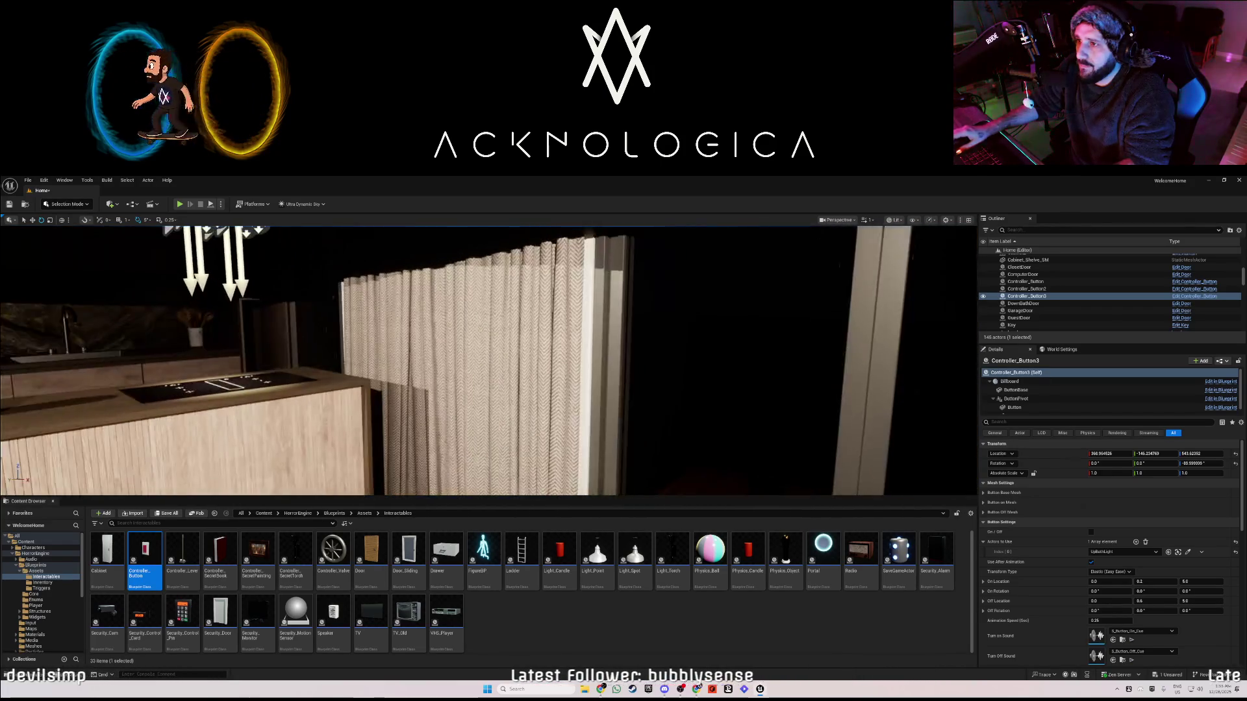
mouse_move(409, 237)
left_mouse_down()
mouse_move(299, 242)
mouse_move(434, 299)
mouse_move(493, 483)
left_mouse_up()
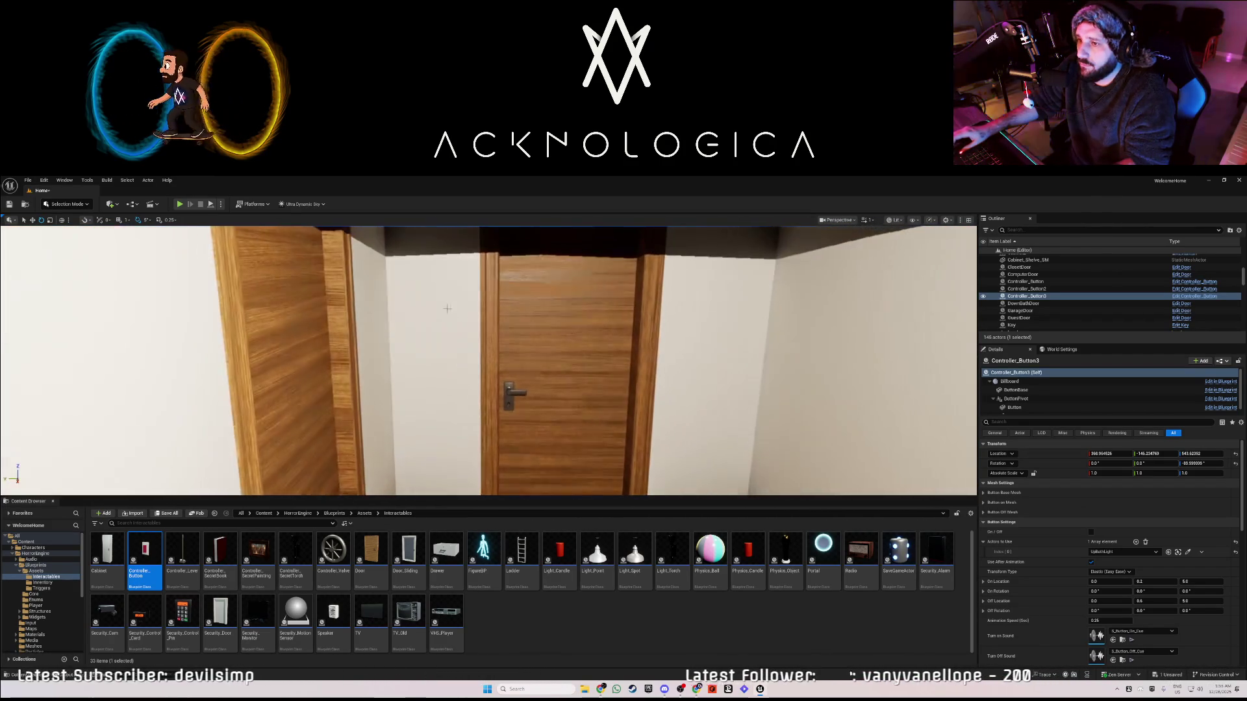
- Place Controller_Button4 beside the hallway door, lower it slightly, and drop a Light_Point into the dark room
mouse_move(446, 409)
left_mouse_down()
mouse_move(460, 381)
mouse_move(453, 397)
left_mouse_up()
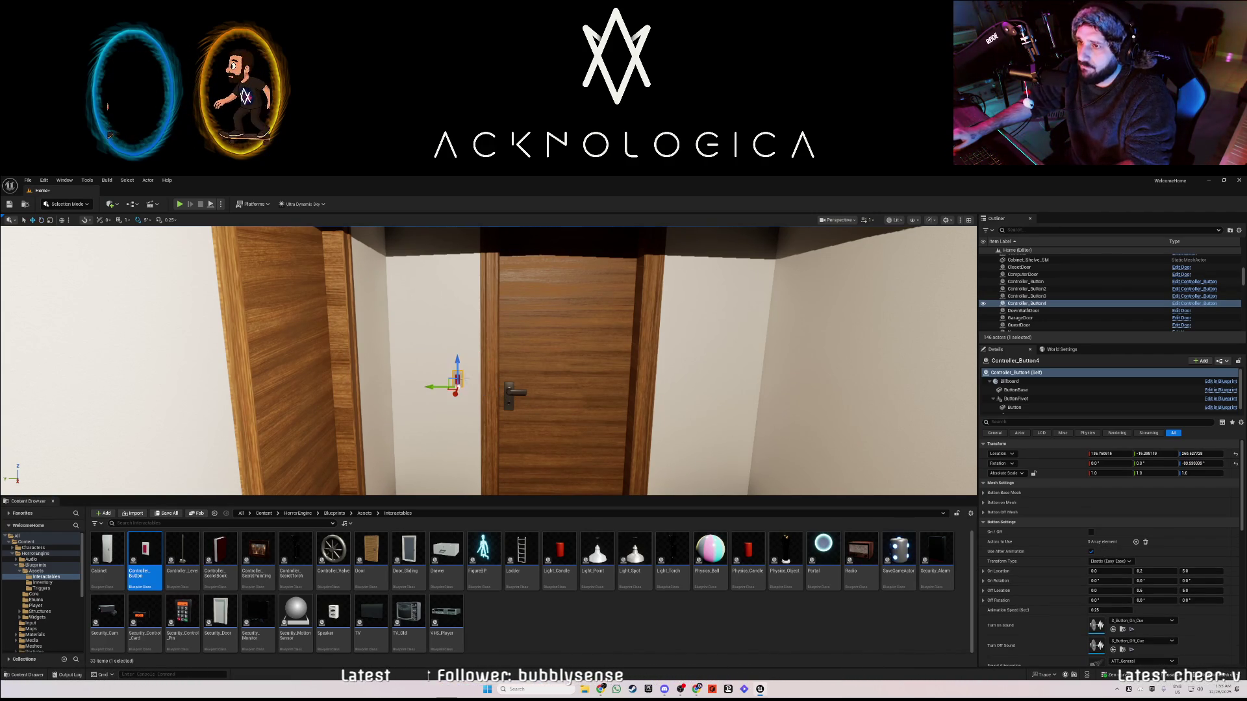
left_click_drag(458, 359, 459, 362)
scroll(459, 347, "down", 5)
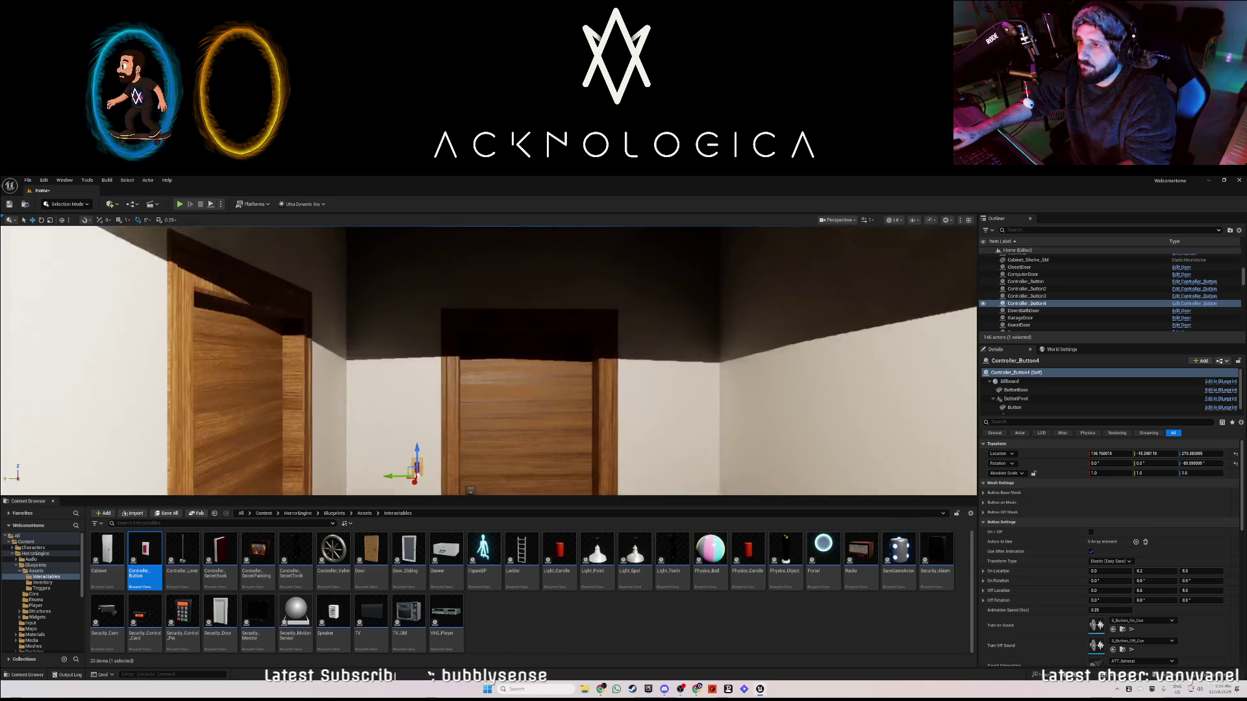
scroll(539, 388, "down", 2)
mouse_move(592, 552)
left_mouse_down()
mouse_move(440, 362)
mouse_move(450, 280)
left_mouse_up()
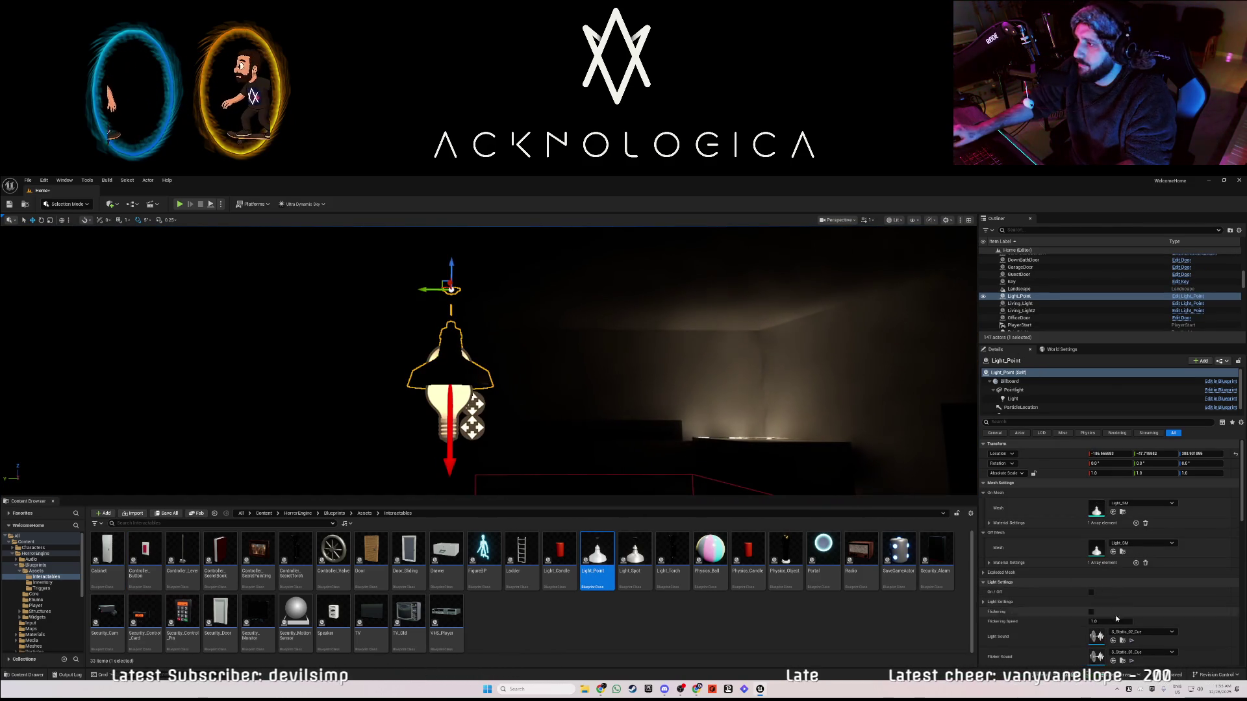
- Turn the new lamp on and slide it along Y above the garage pickup truck
left_click(1091, 593)
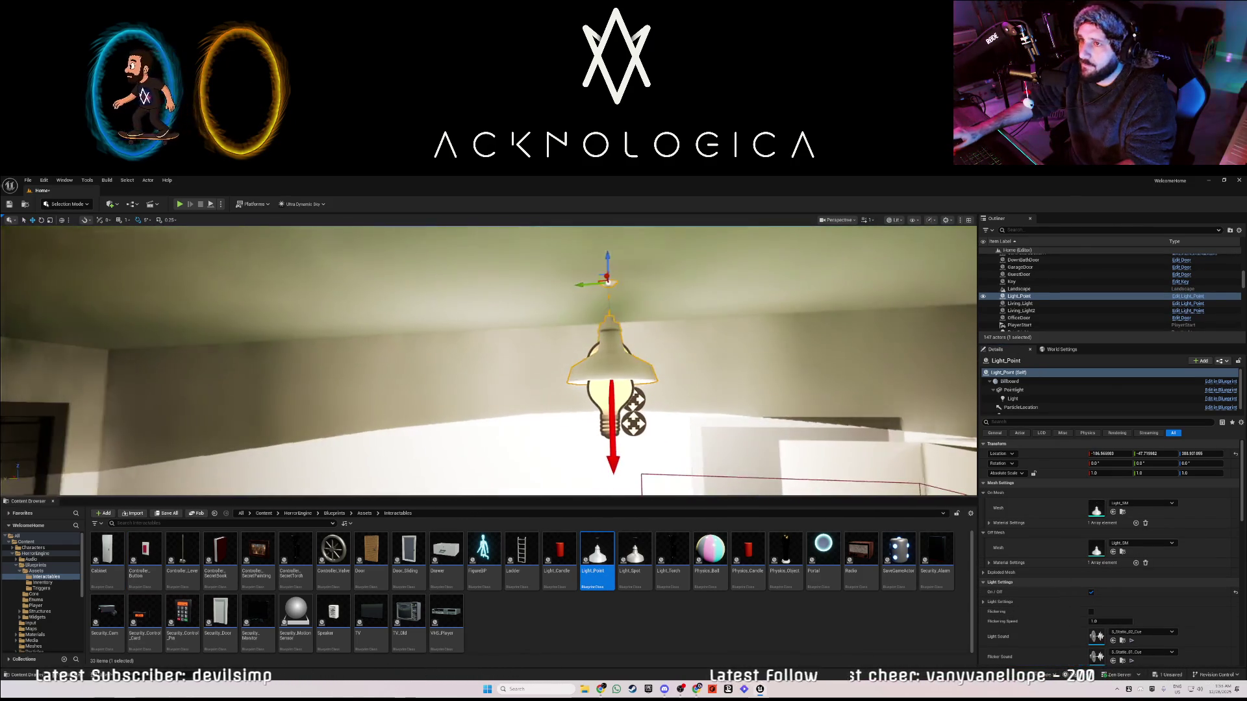
left_click_drag(584, 283, 380, 300)
key("s")
key("f")
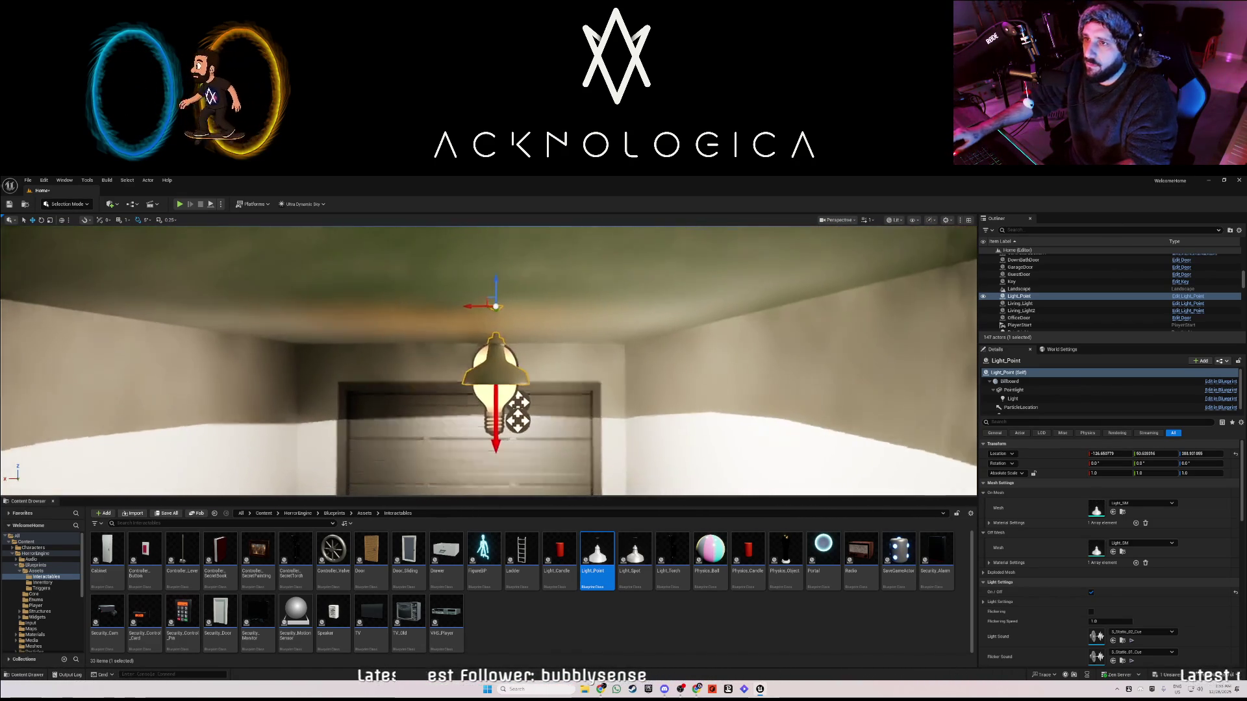
key("a")
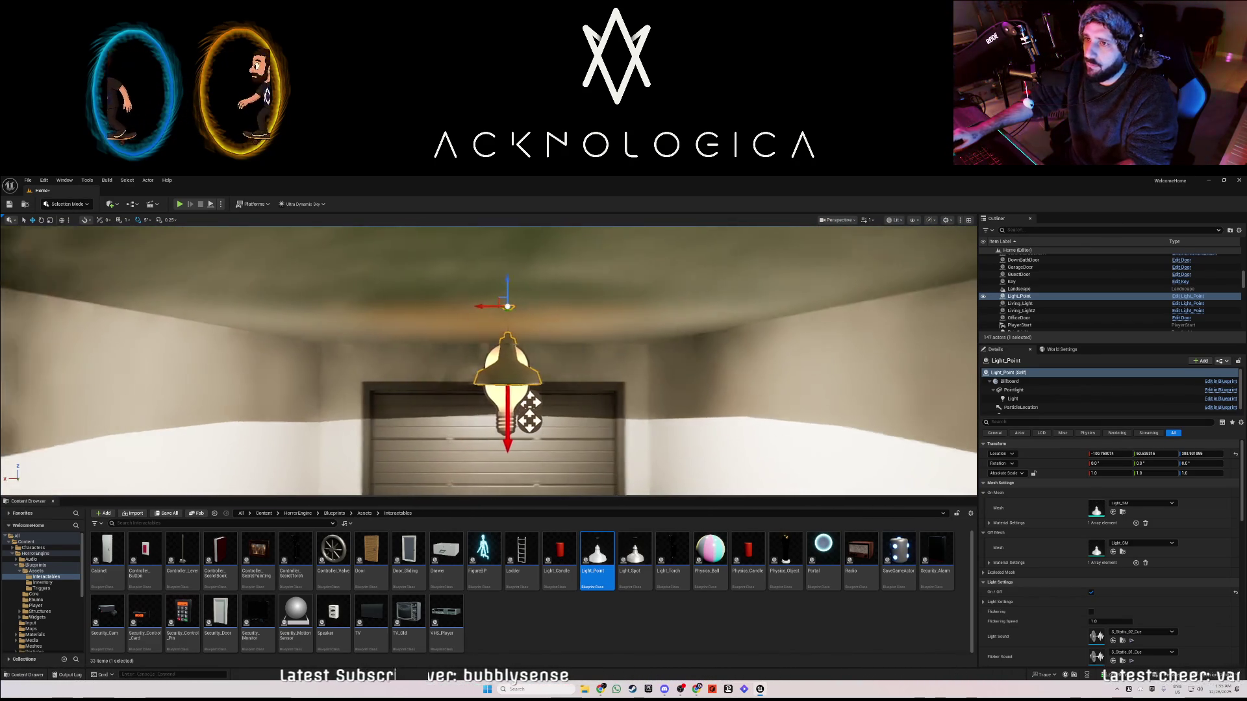
key("d")
key("s")
key("s")
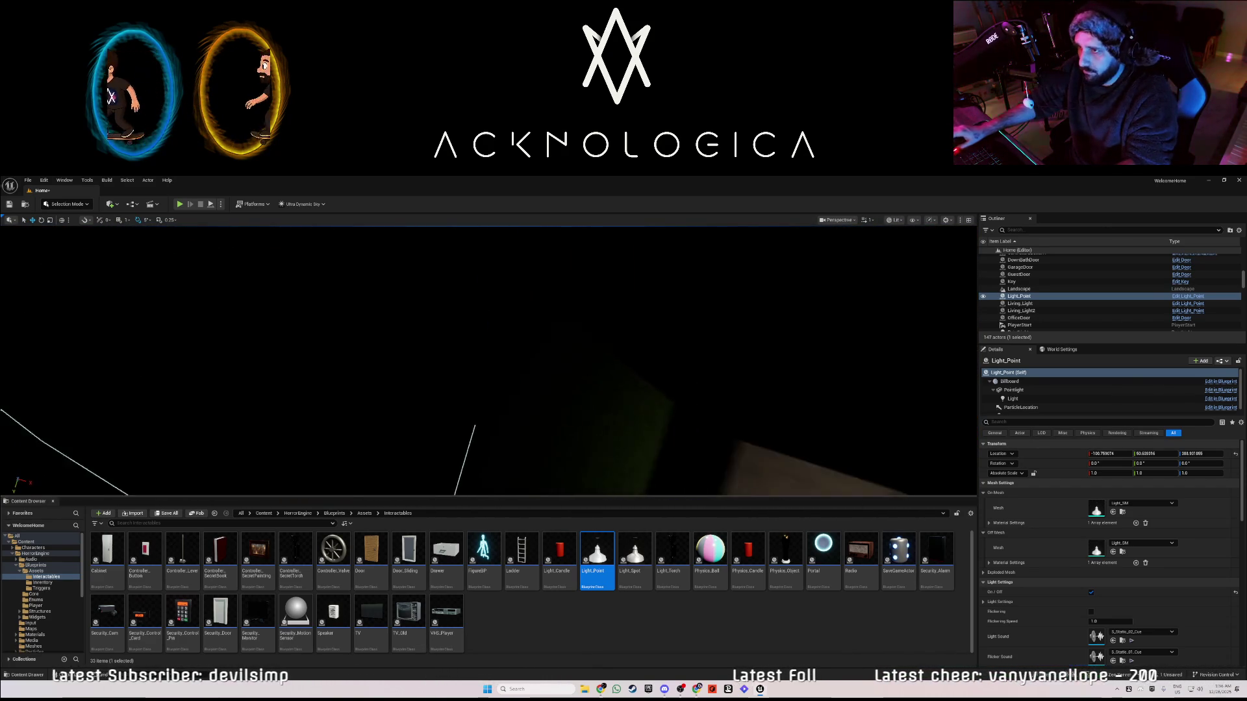
key("w")
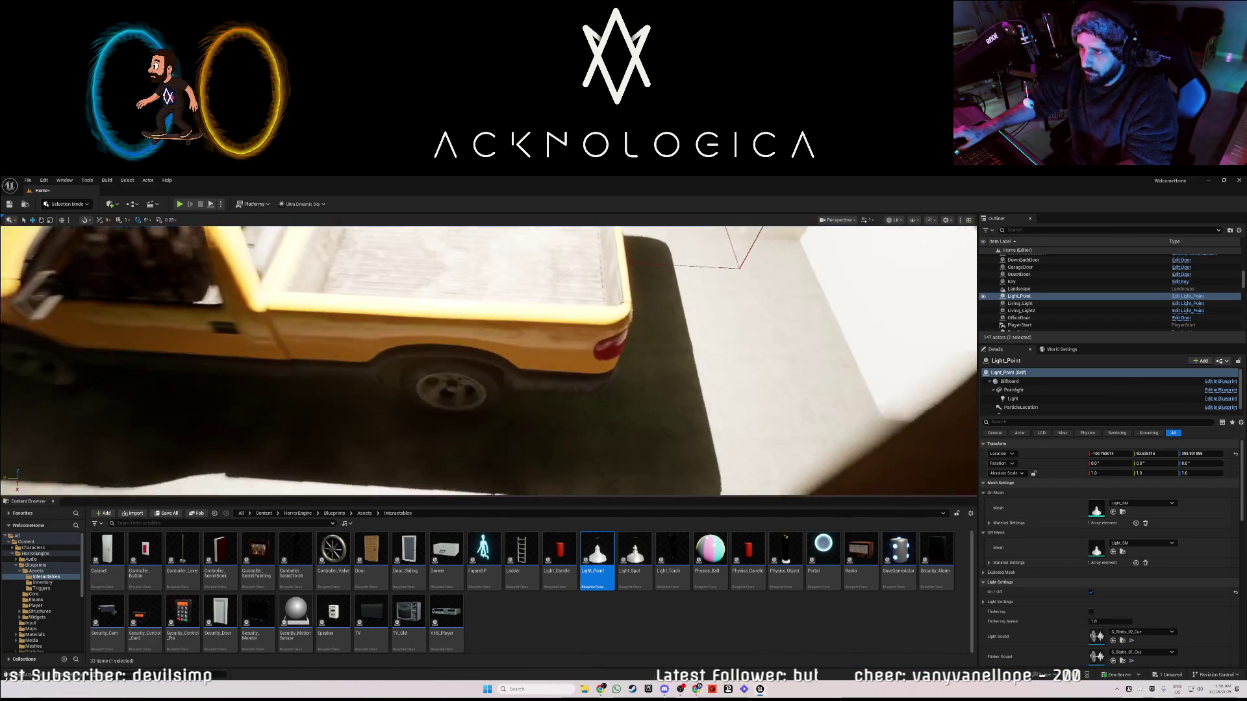
key("s")
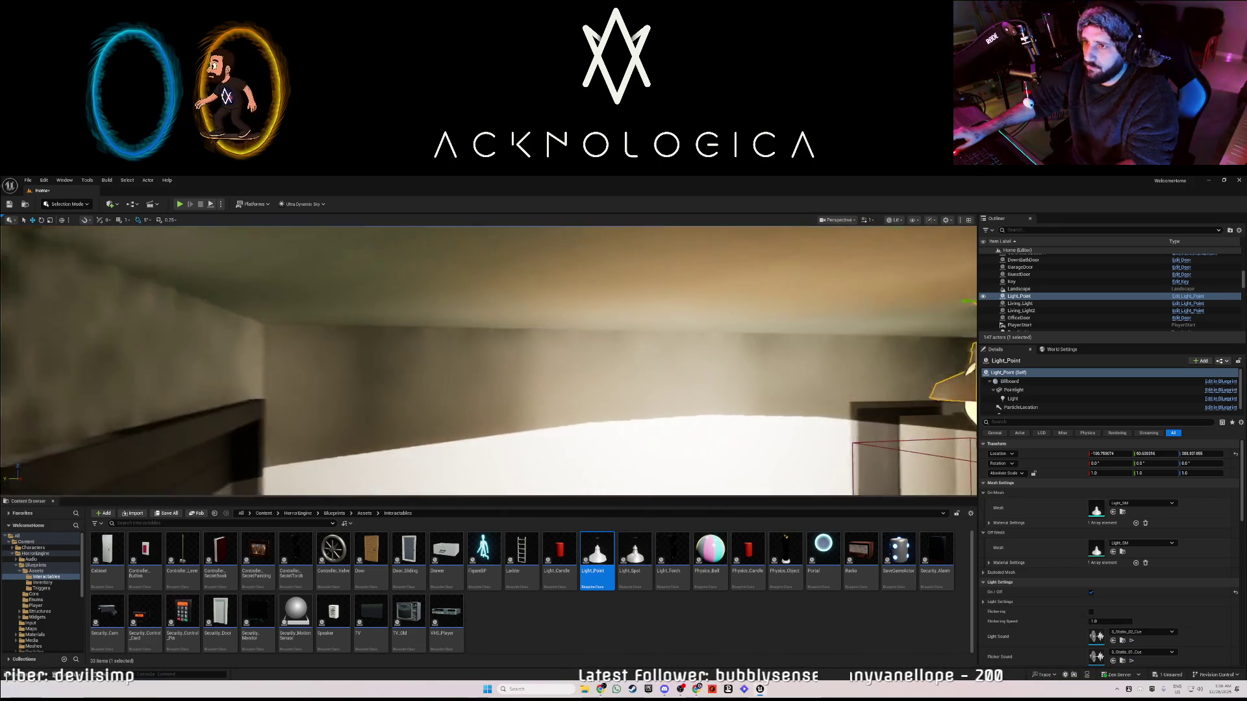
key("s")
key("d")
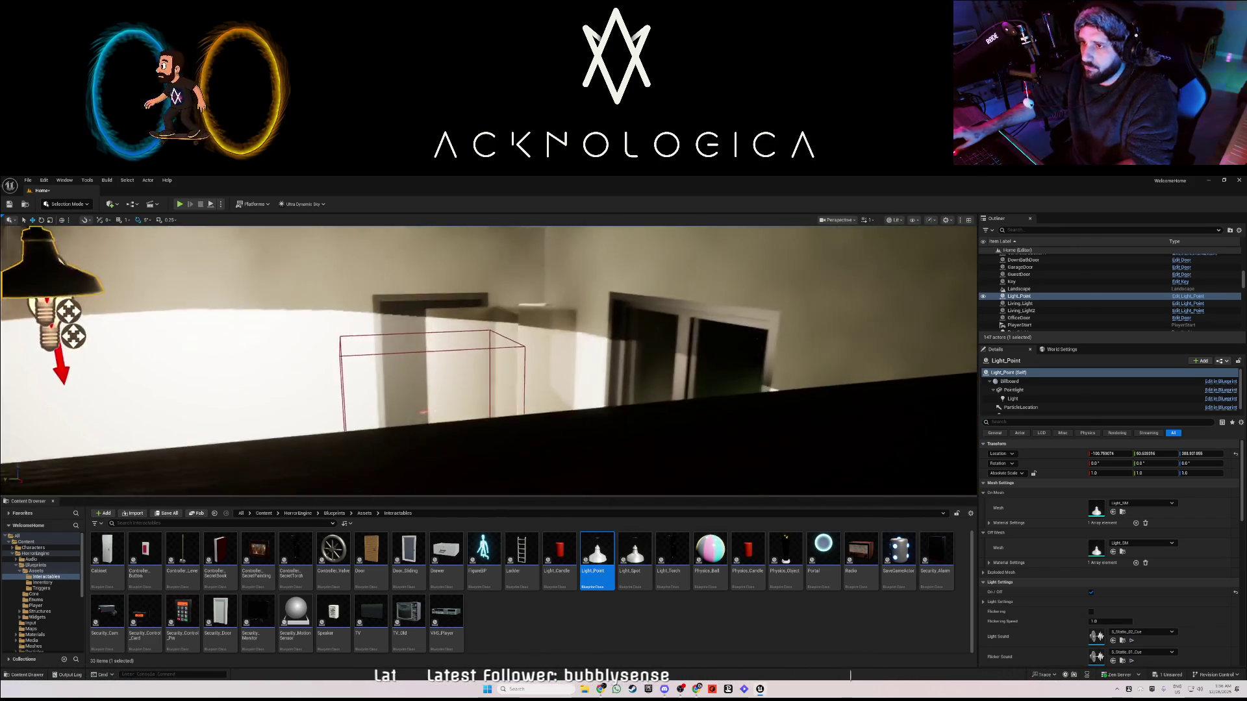
key("a")
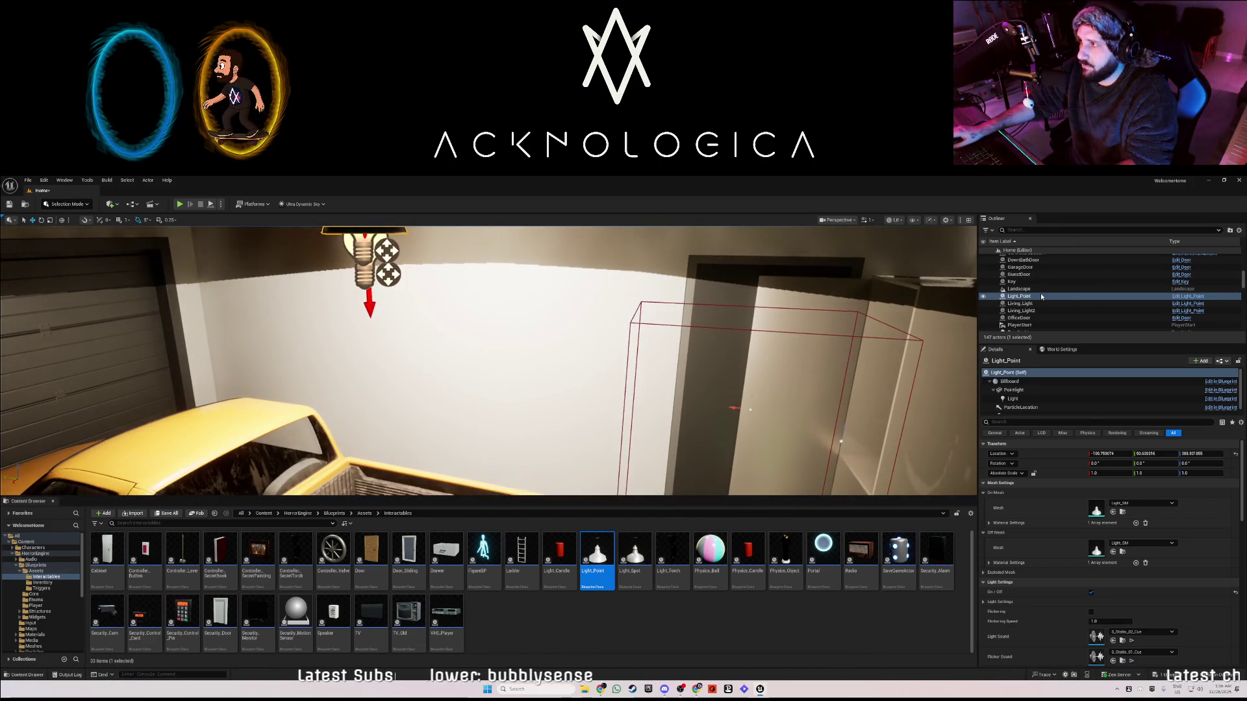
- Rename the lamp GarageLight and frame it in the view
key("F2")
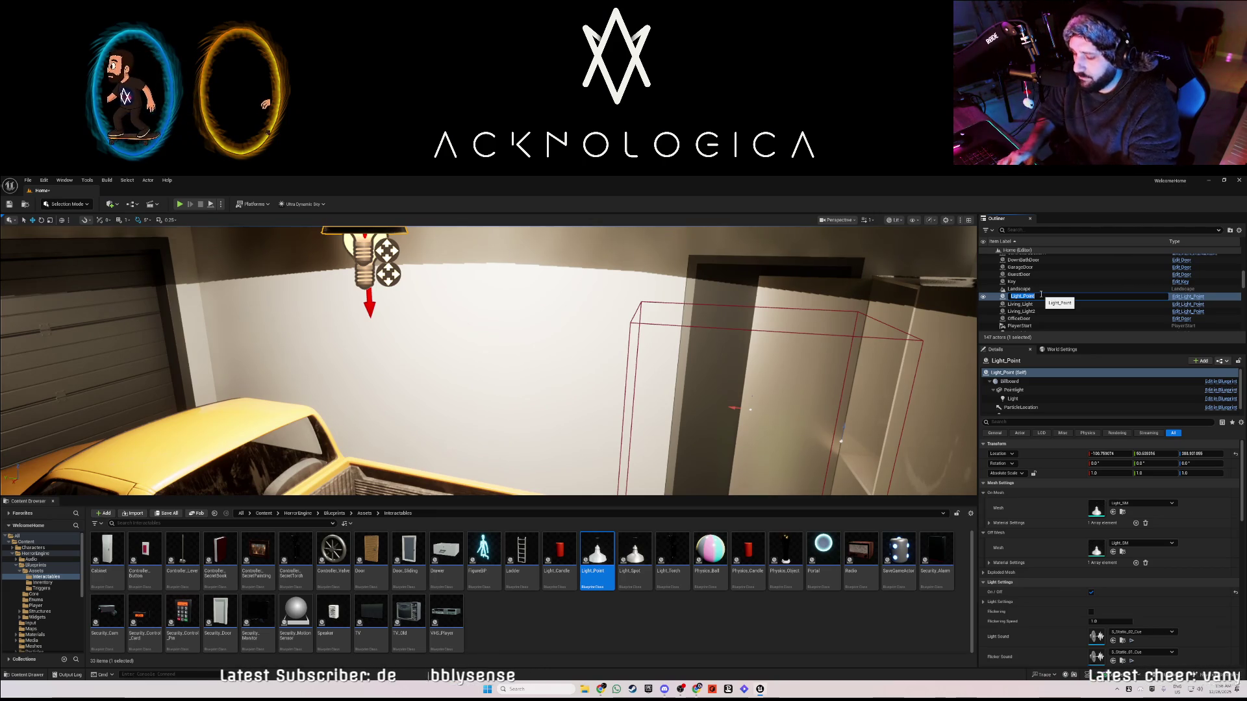
type("GarageLigh")
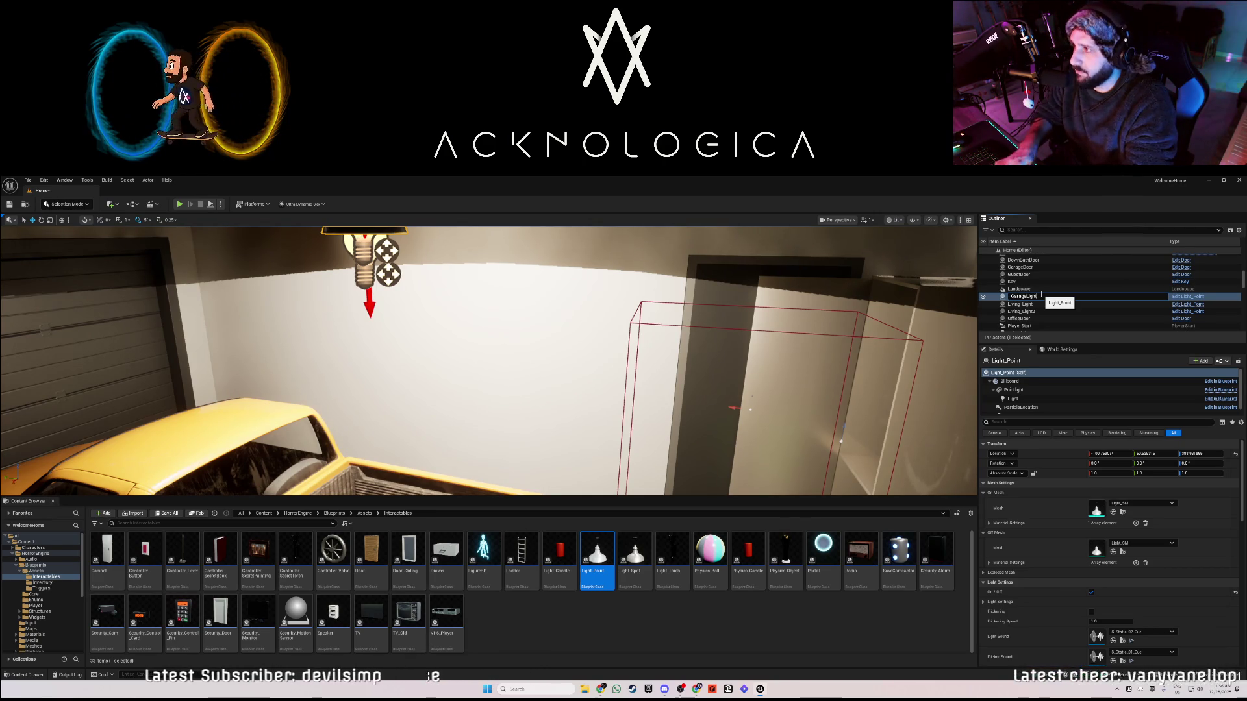
type("t")
key("Return")
key("f")
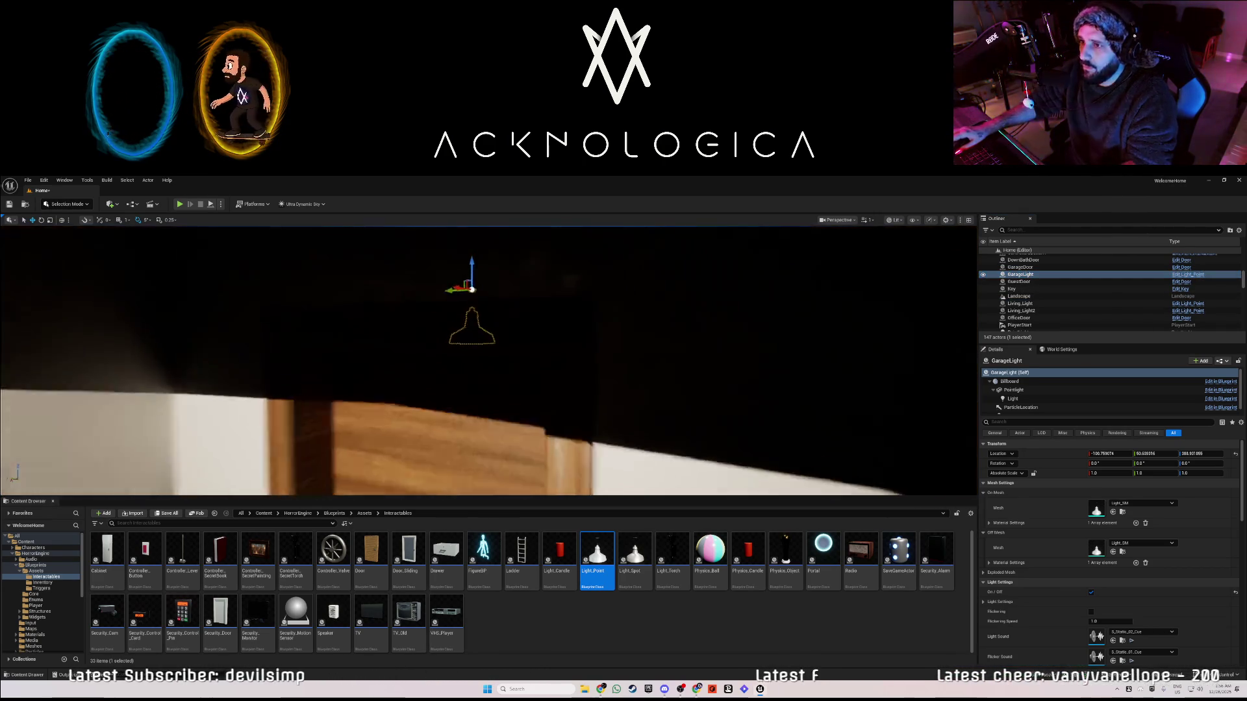
- Select Controller_Button4 and set its Actors to Use Index [0] to GarageLight
left_click(508, 317)
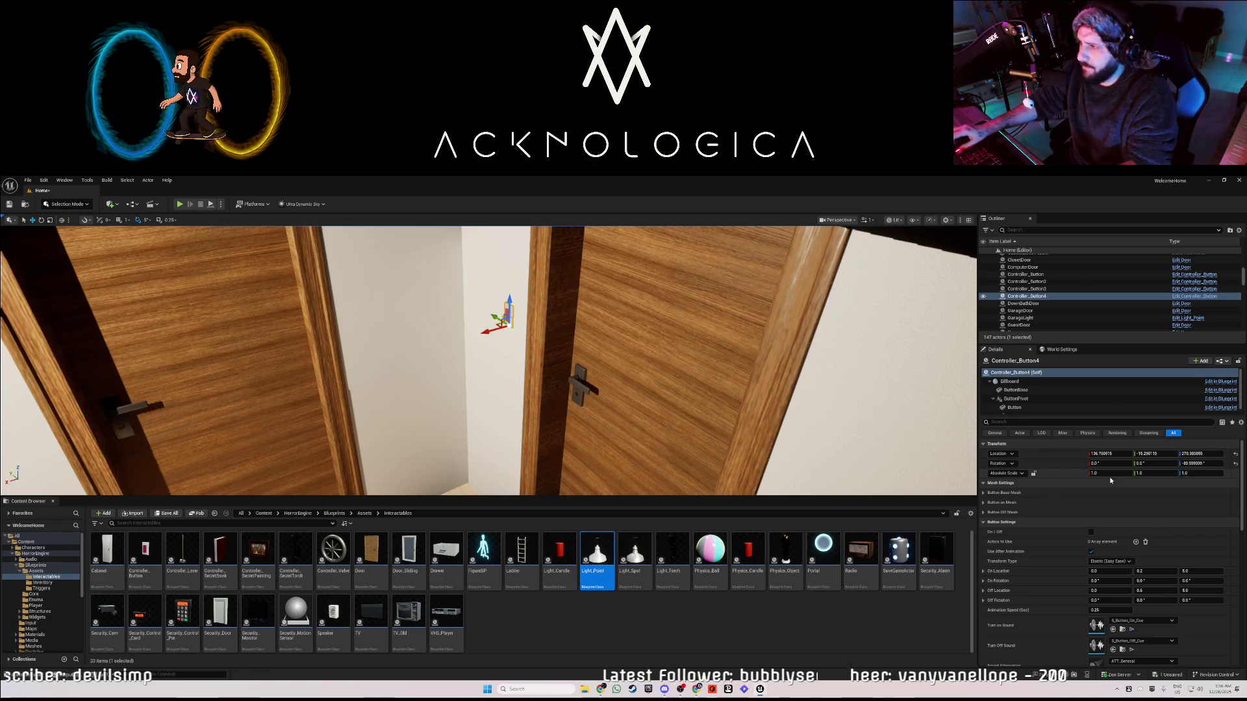
left_click(1135, 543)
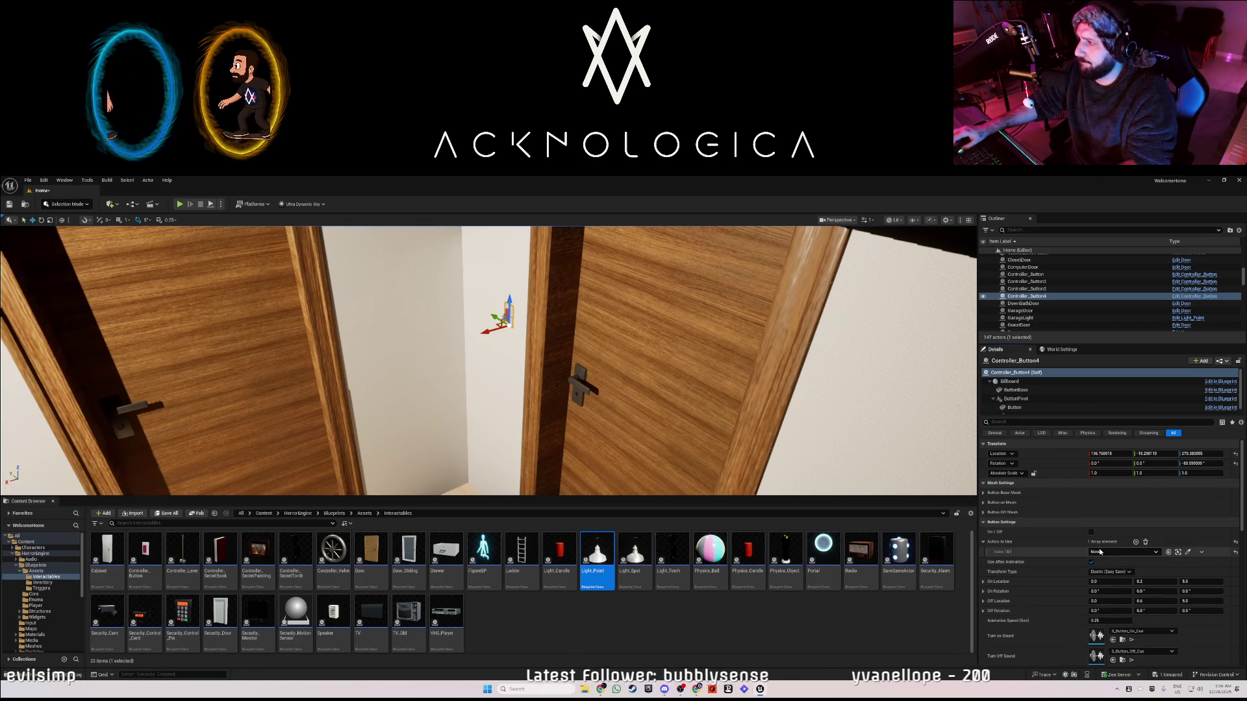
left_click(1121, 552)
type("gaa")
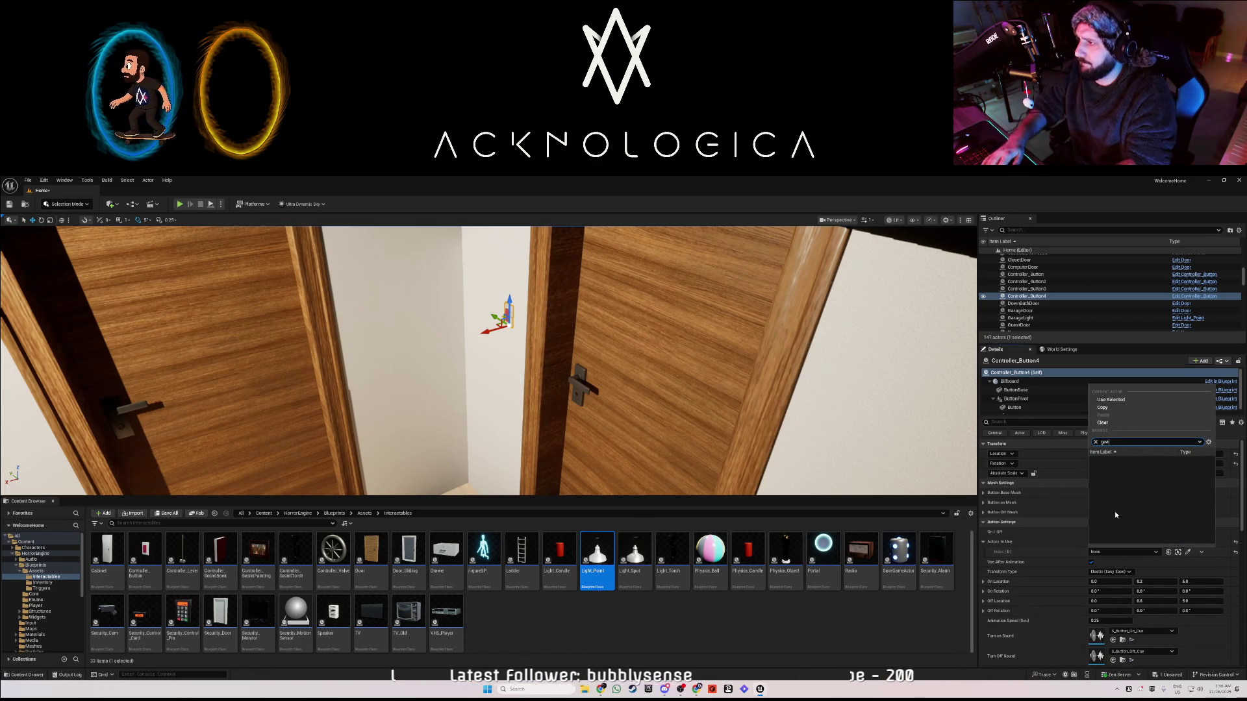
key("Escape")
mouse_move(801, 414)
left_mouse_down()
mouse_move(740, 374)
mouse_move(630, 387)
left_mouse_up()
key("f")
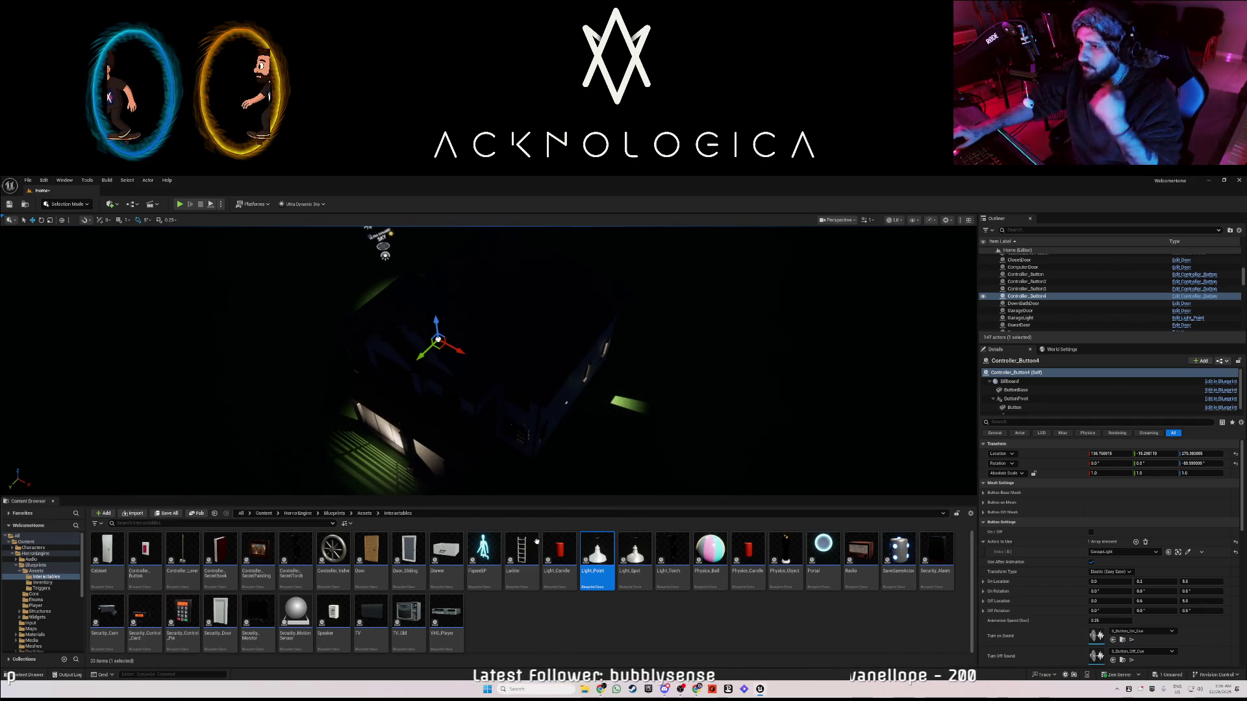
- Add a Post Process Volume via Quick Add > Visual Effects and focus its Details search box
left_click(111, 204)
mouse_move(151, 323)
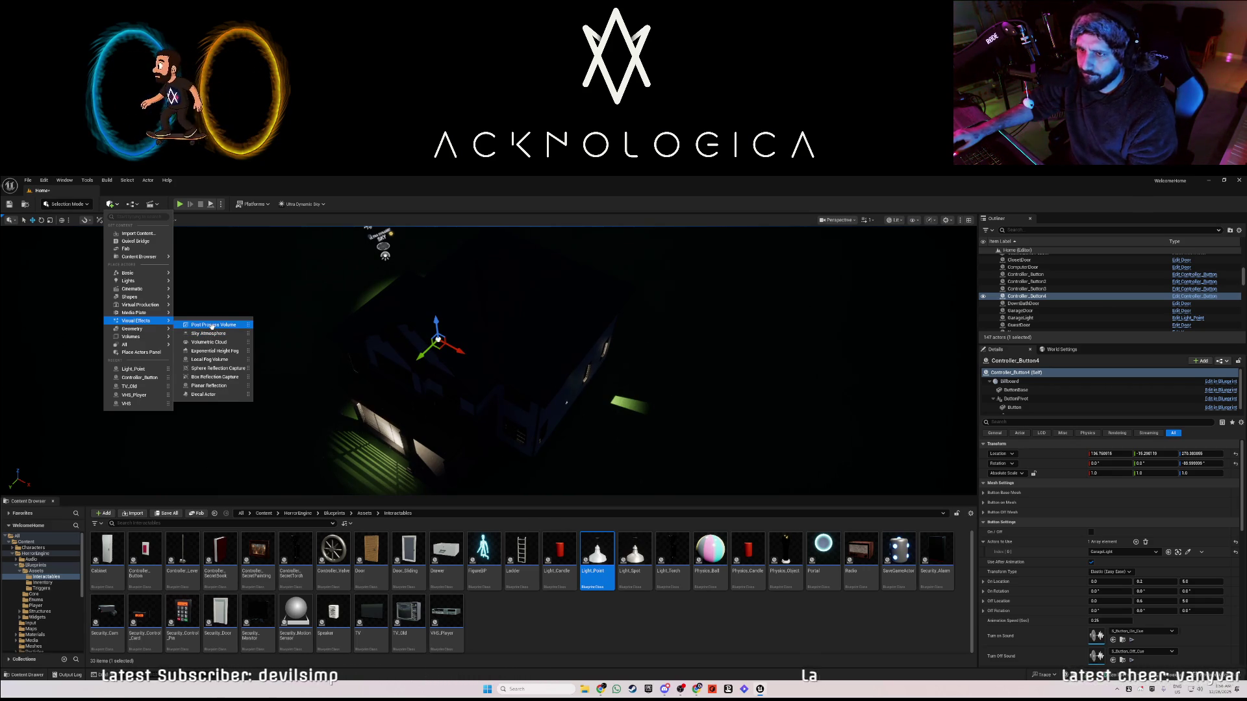
left_click(212, 326)
left_click(1026, 423)
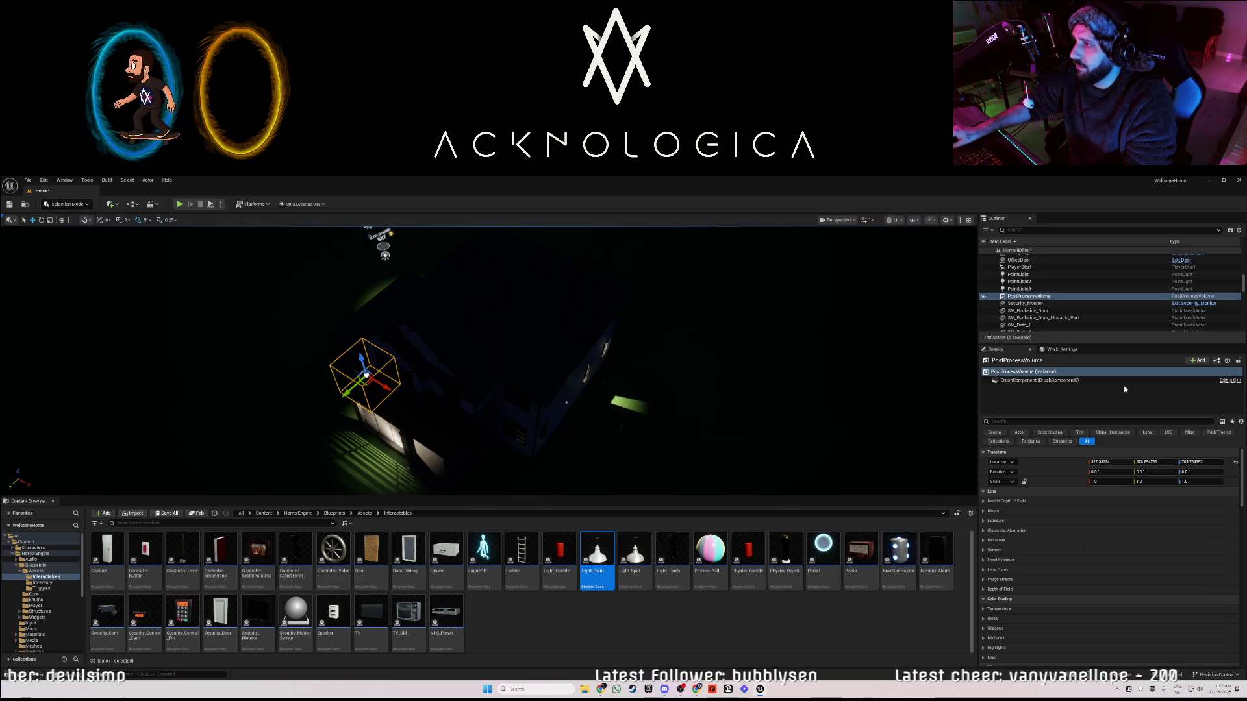
left_click(1109, 421)
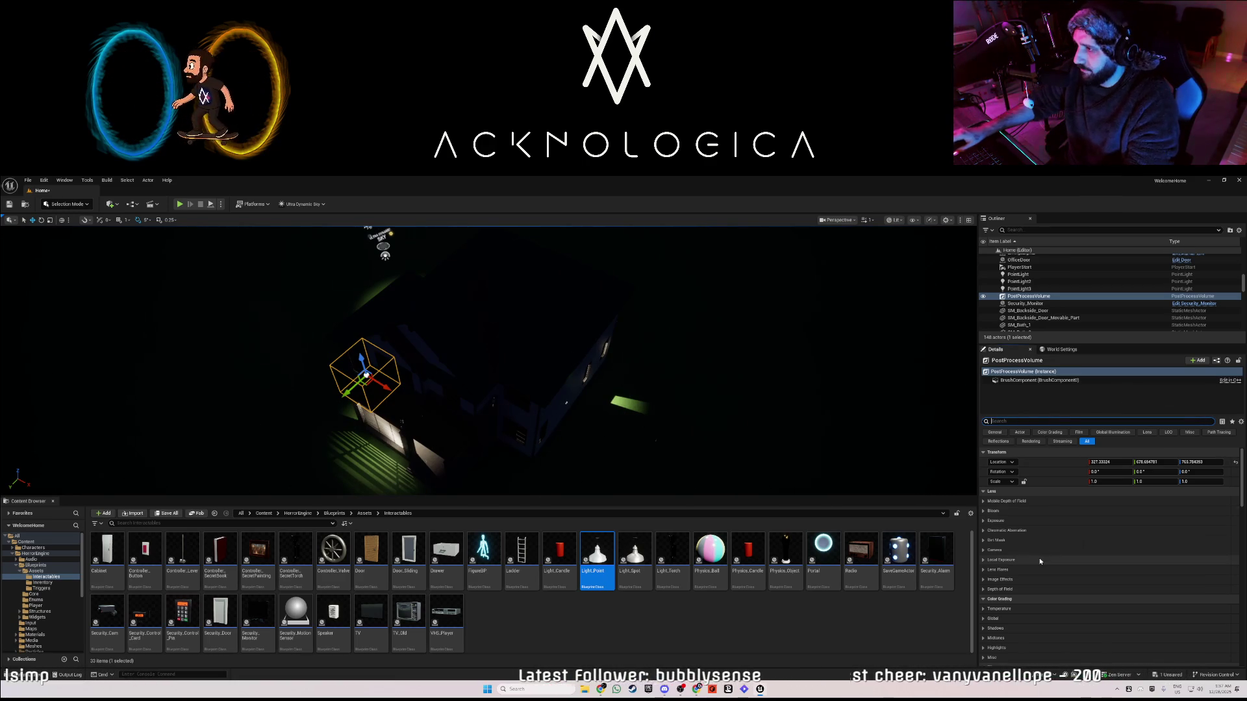
- Filter the PostProcessVolume's Details panel to the 'expos' exposure settings
scroll(1032, 558, "down", 5)
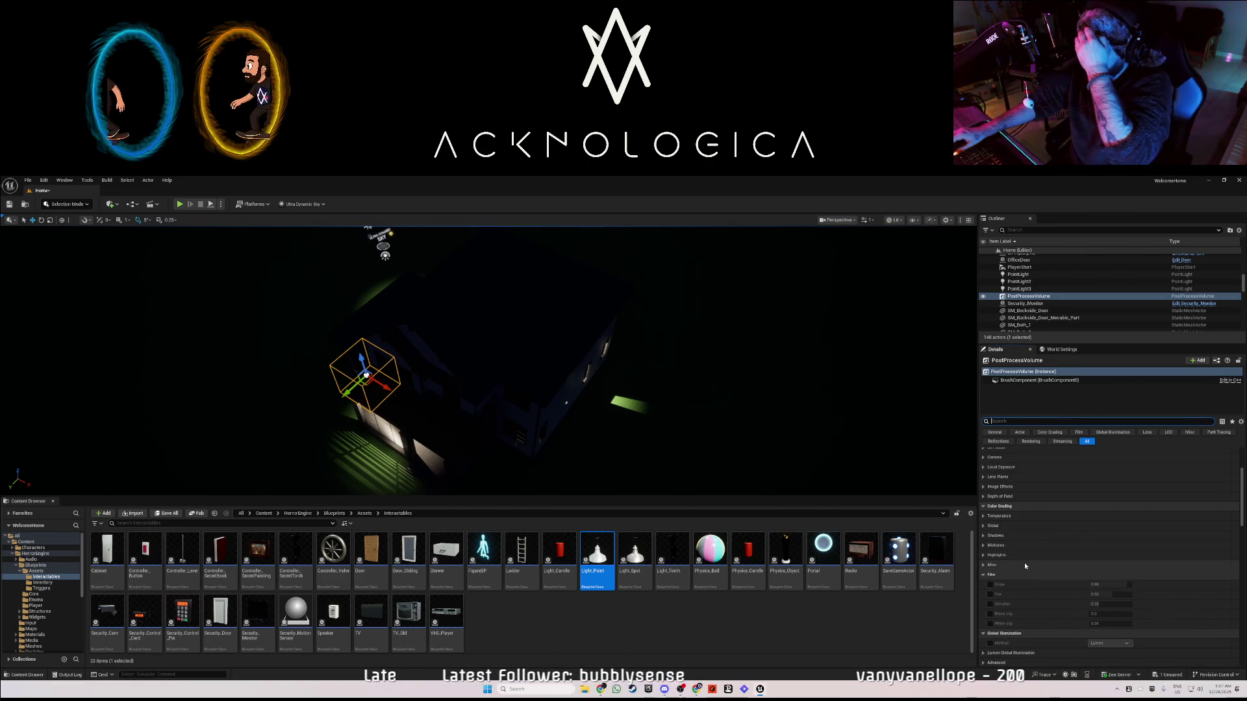
scroll(1024, 564, "down", 6)
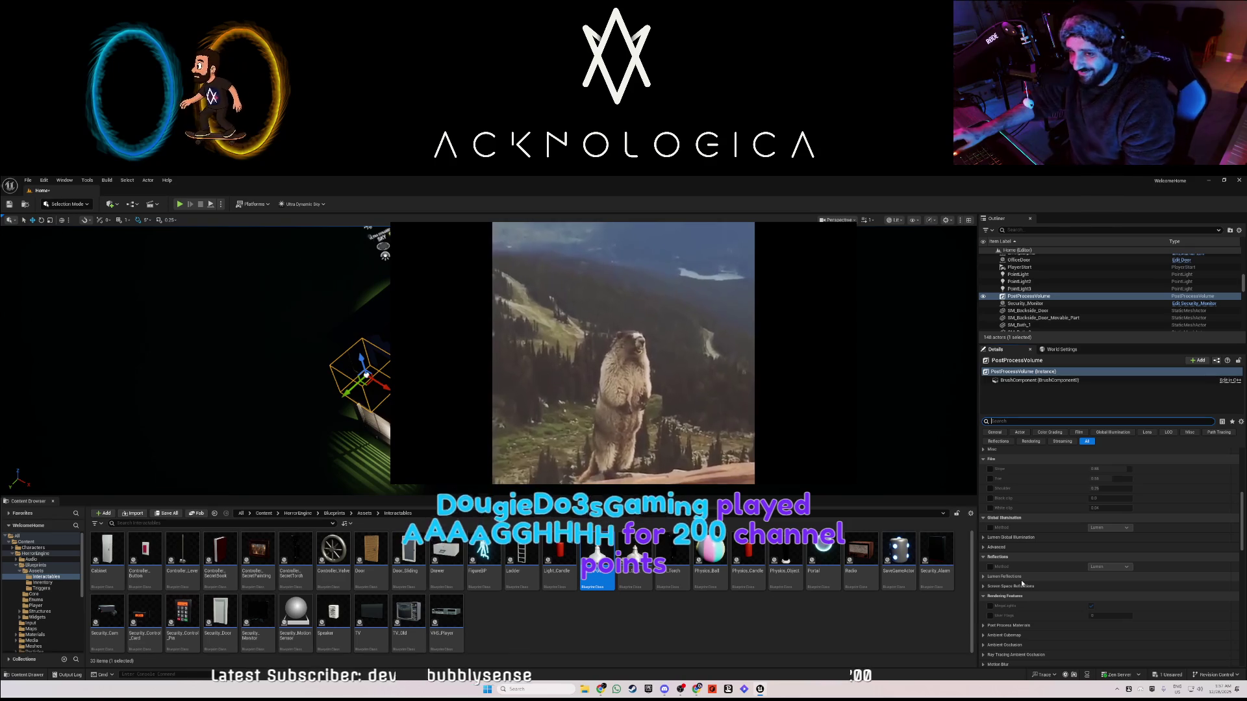
scroll(1025, 588, "down", 3)
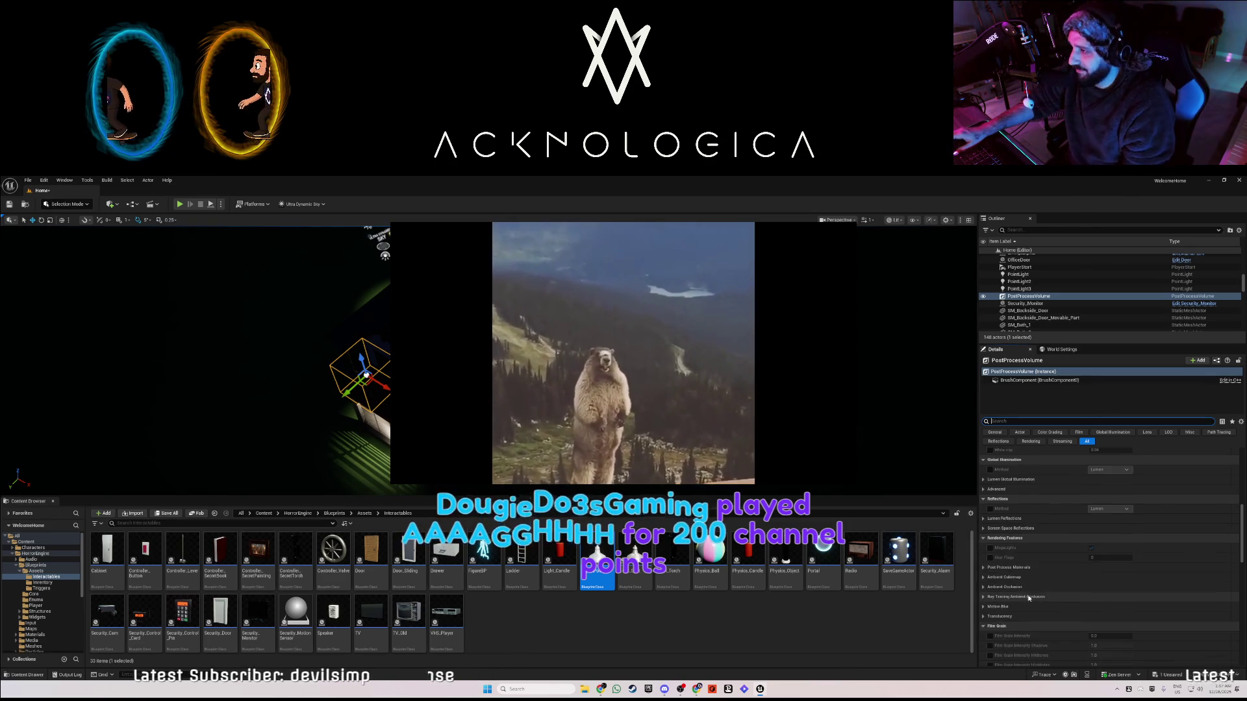
scroll(1028, 598, "down", 9)
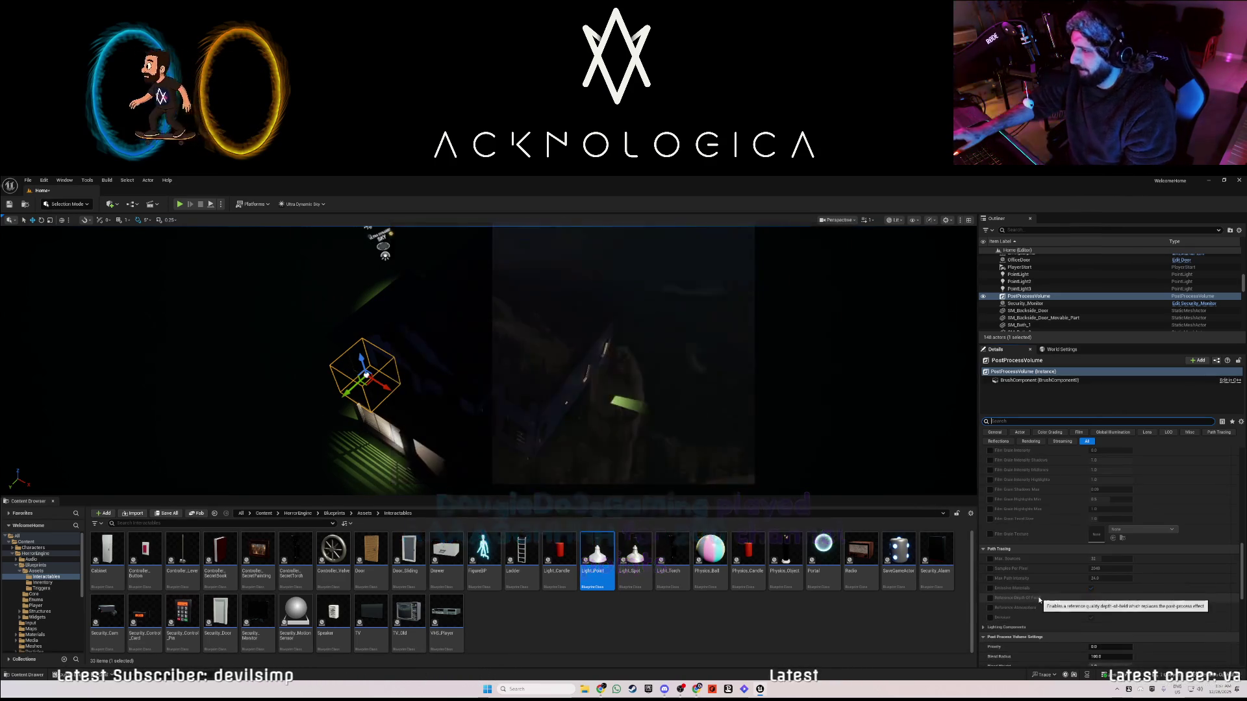
scroll(1037, 604, "down", 7)
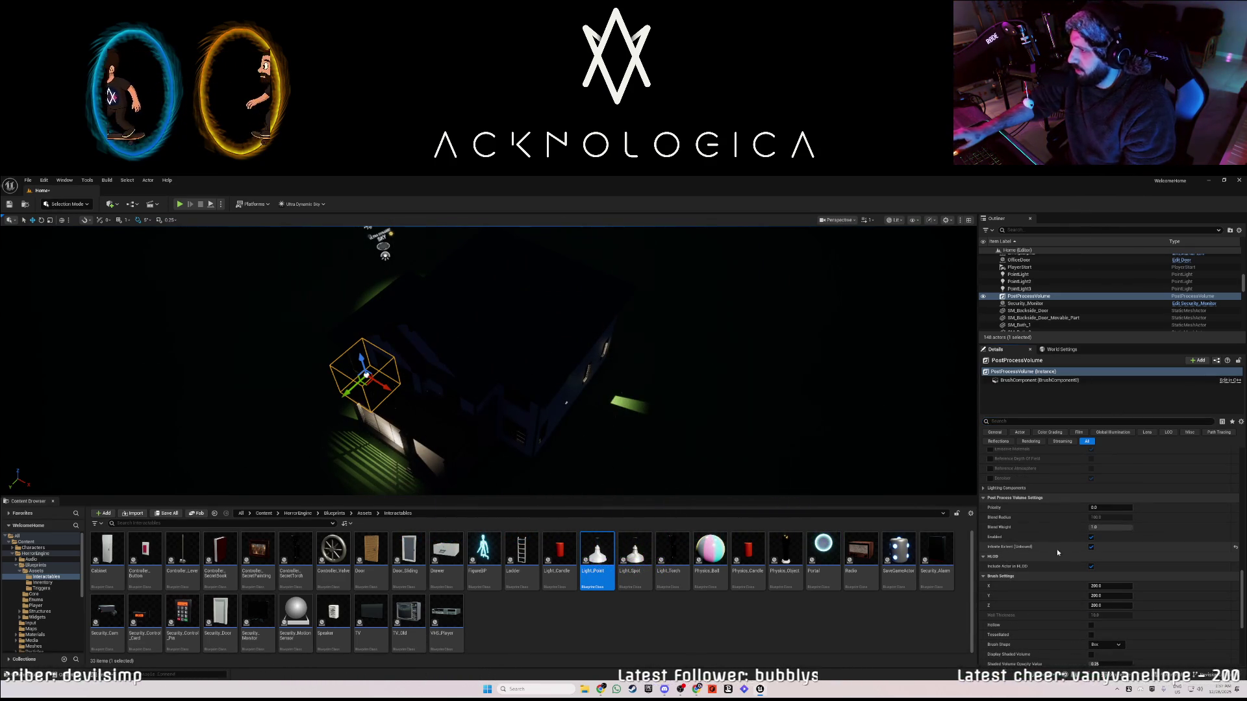
scroll(1058, 549, "up", 7)
scroll(1046, 542, "up", 5)
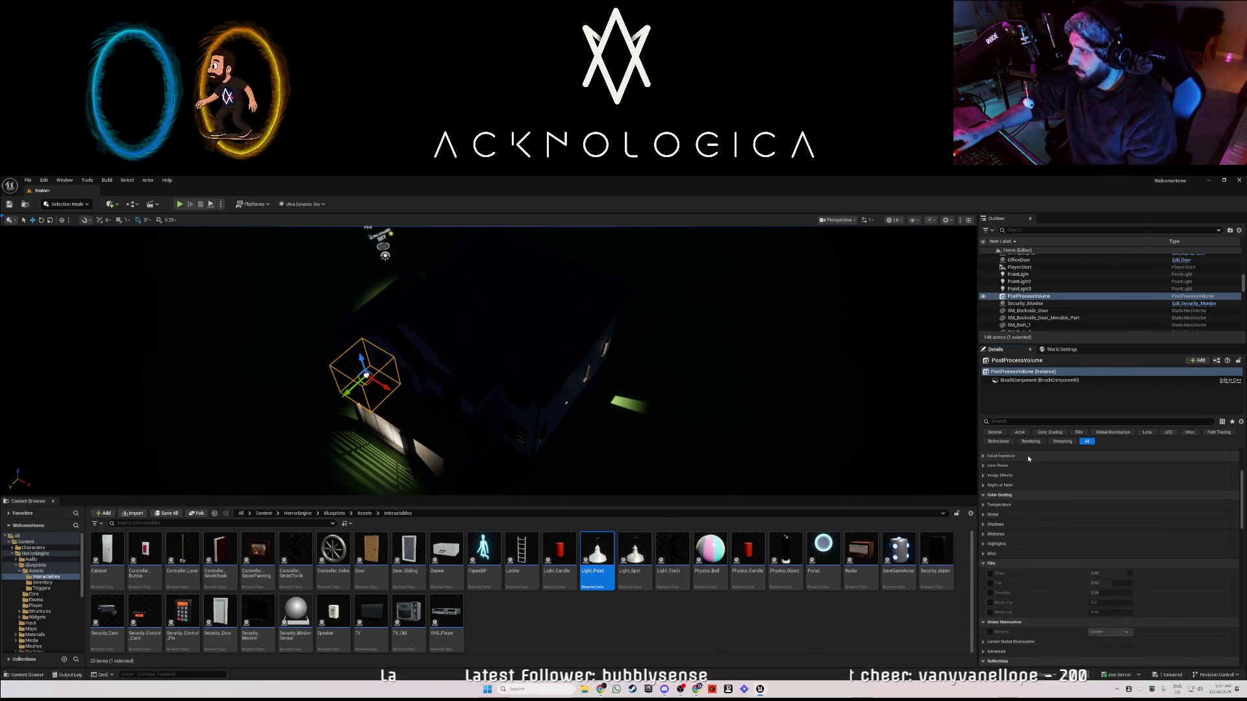
left_click(1013, 422)
type("expos")
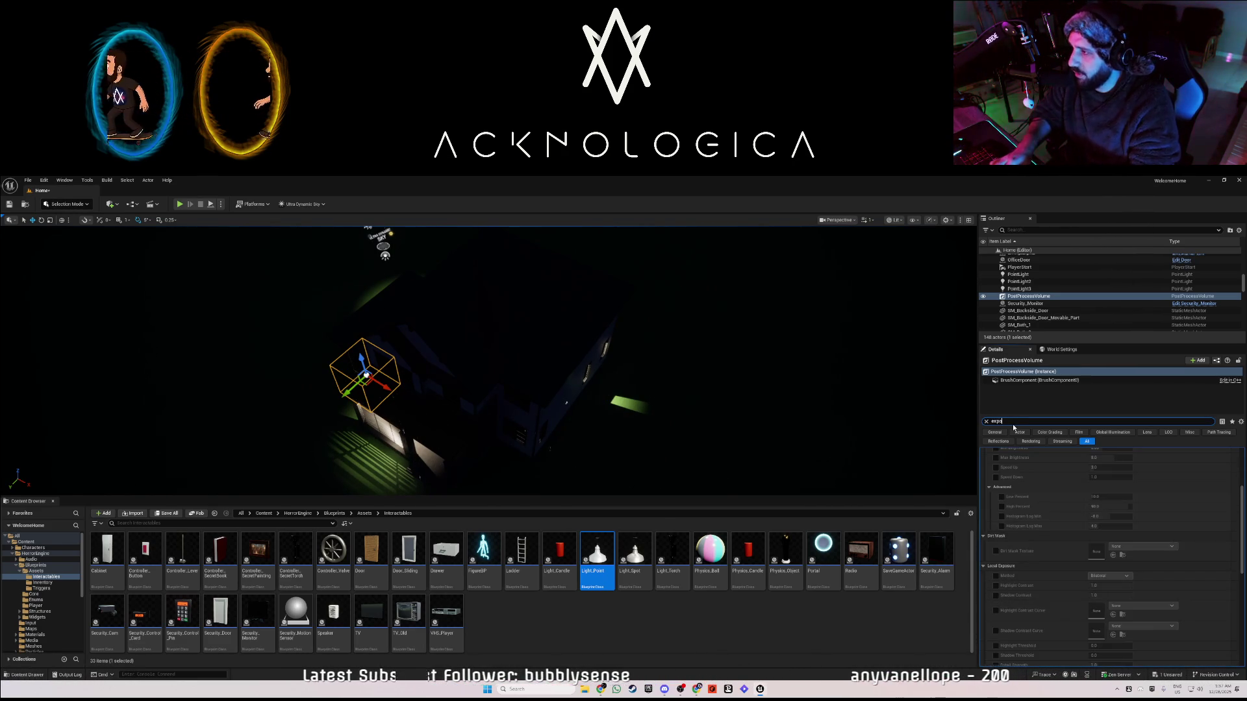
- Override metering to Auto Exposure Histogram and set Min and Max Brightness to 1.0
scroll(1039, 501, "up", 3)
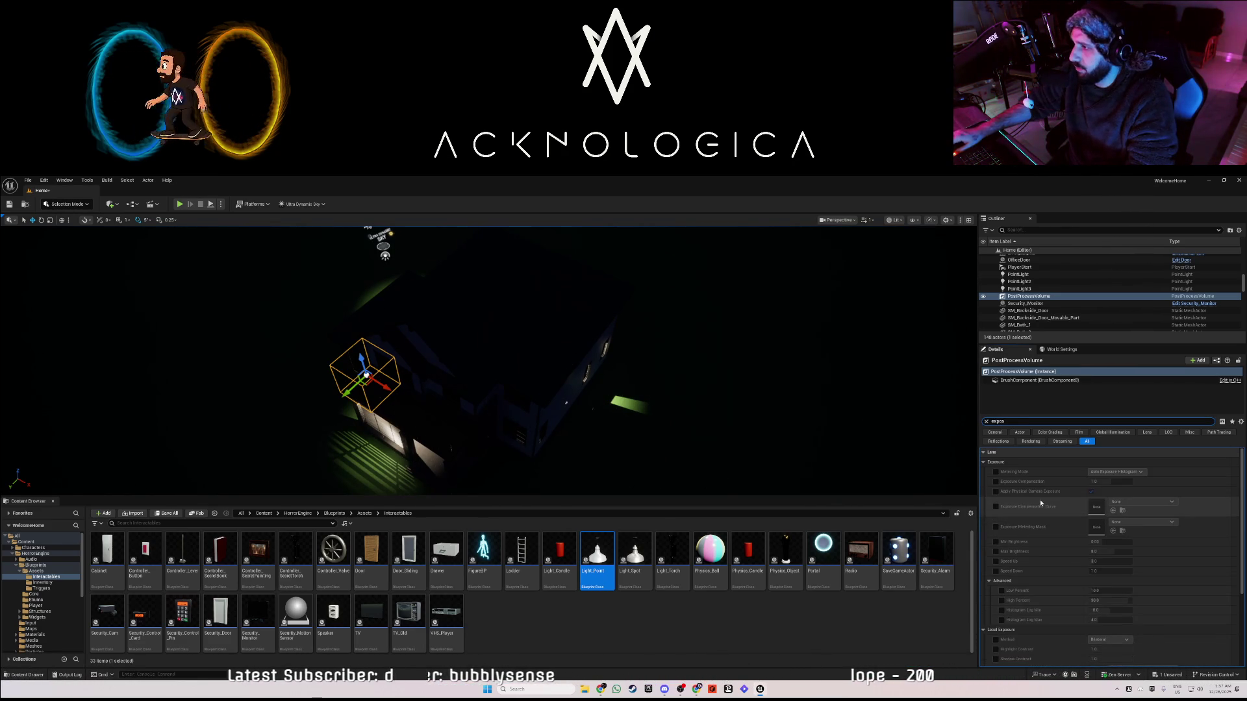
left_click(995, 472)
left_click(1116, 473)
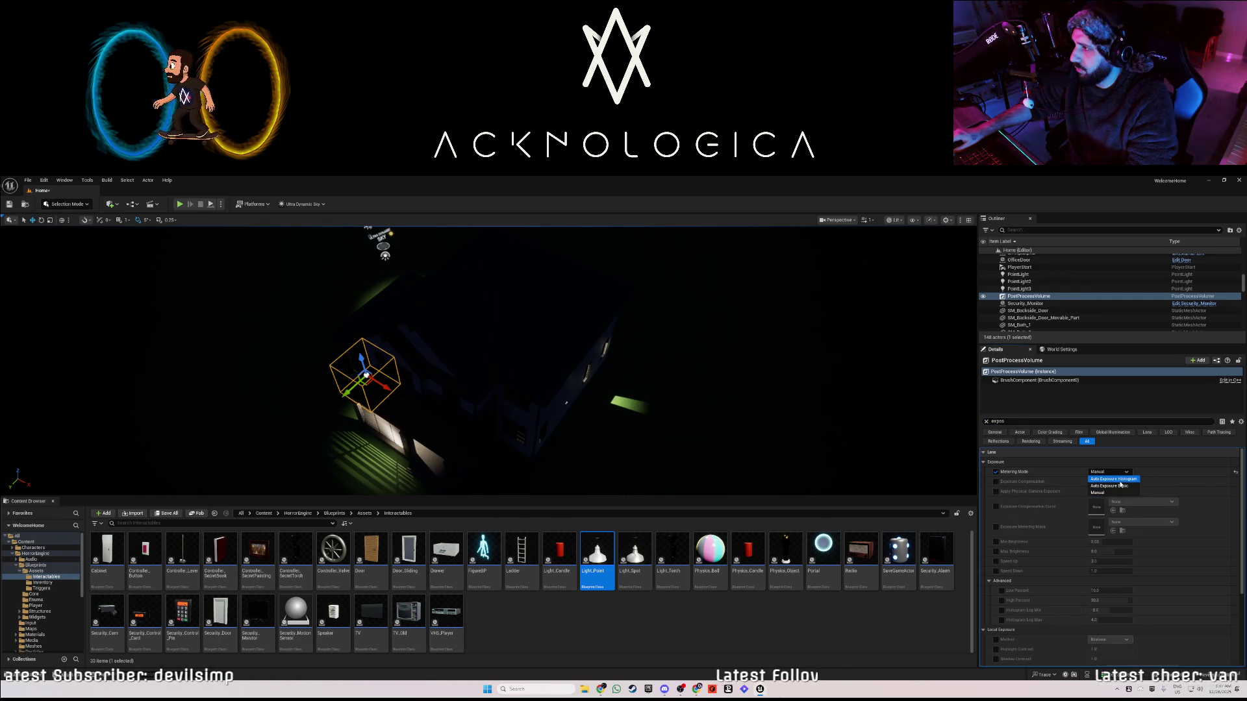
left_click(1113, 480)
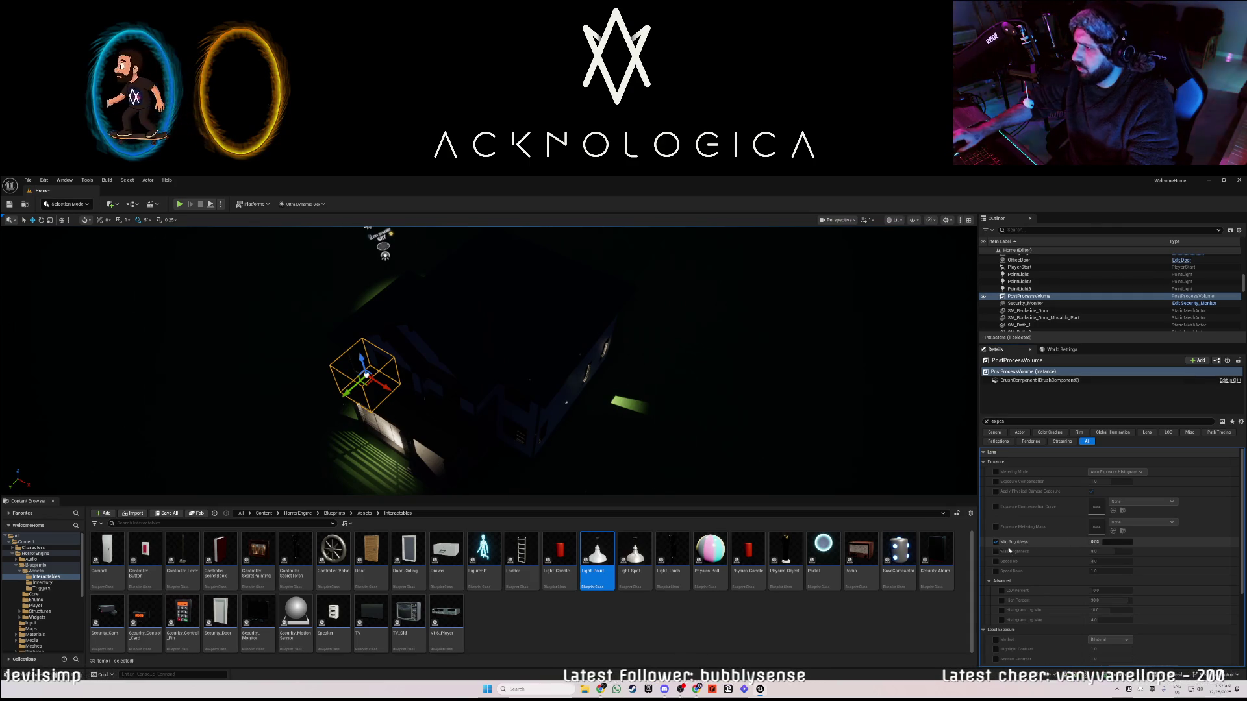
left_click(1118, 541)
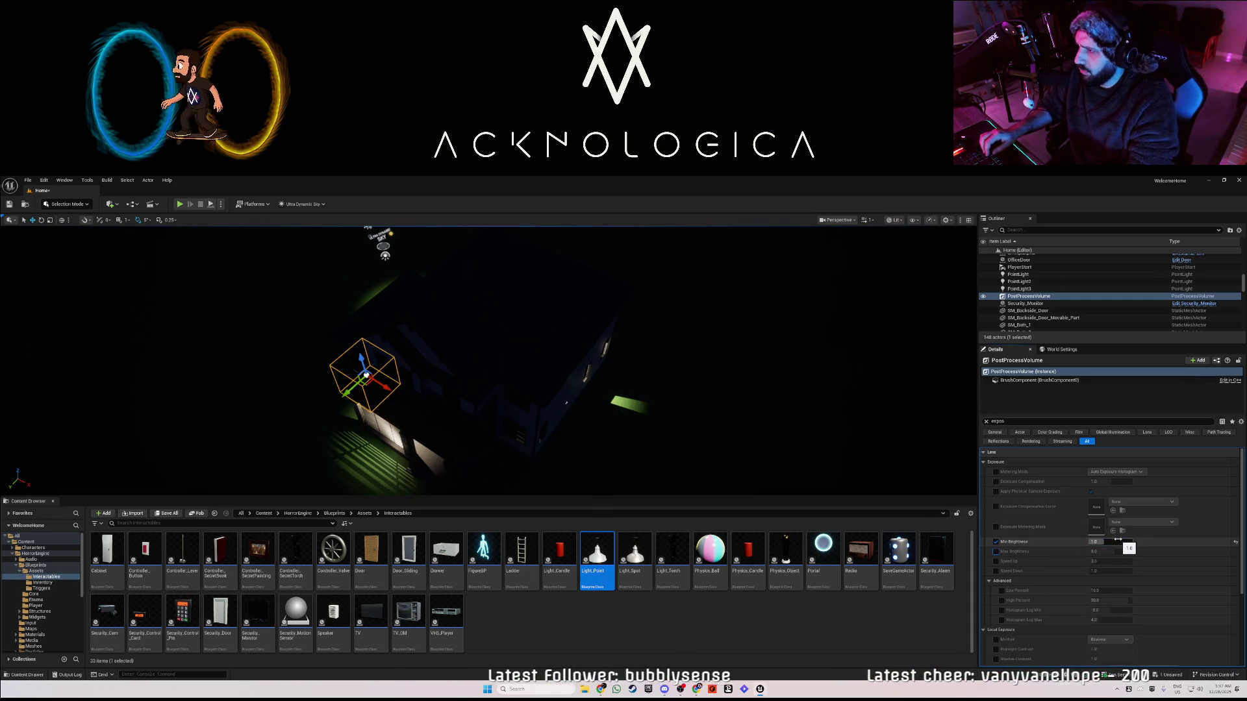
left_click(1114, 551)
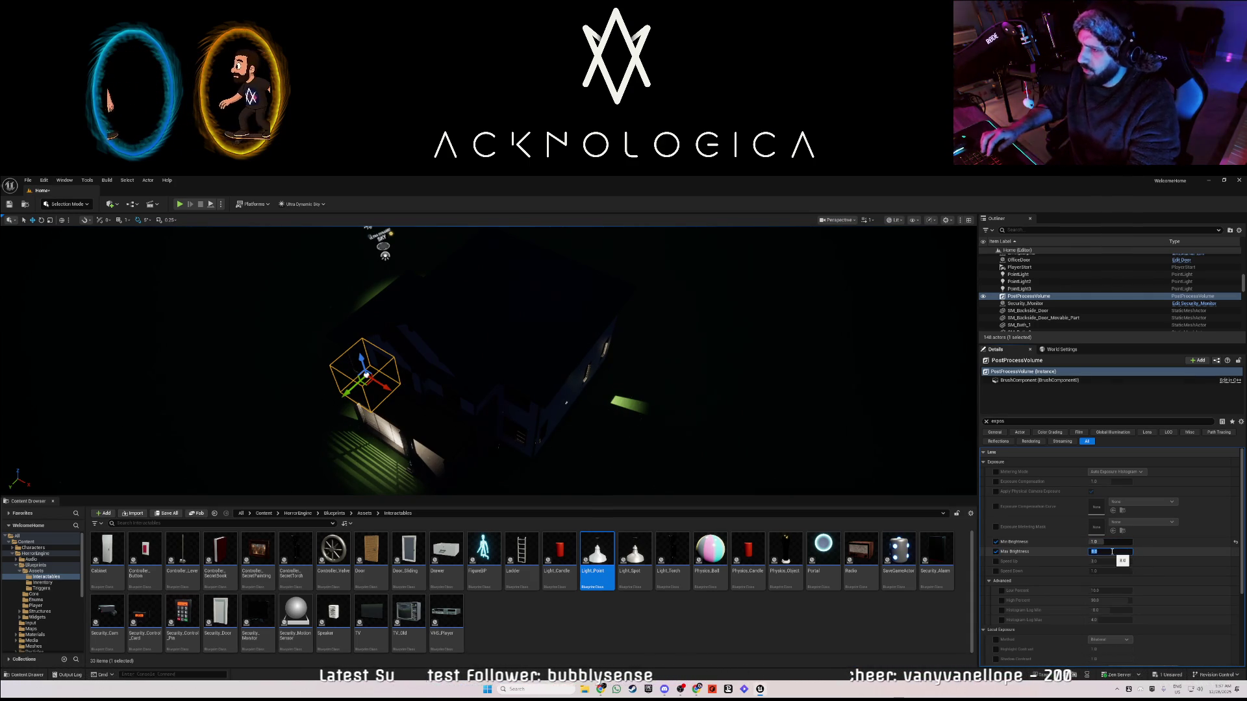
key("Return")
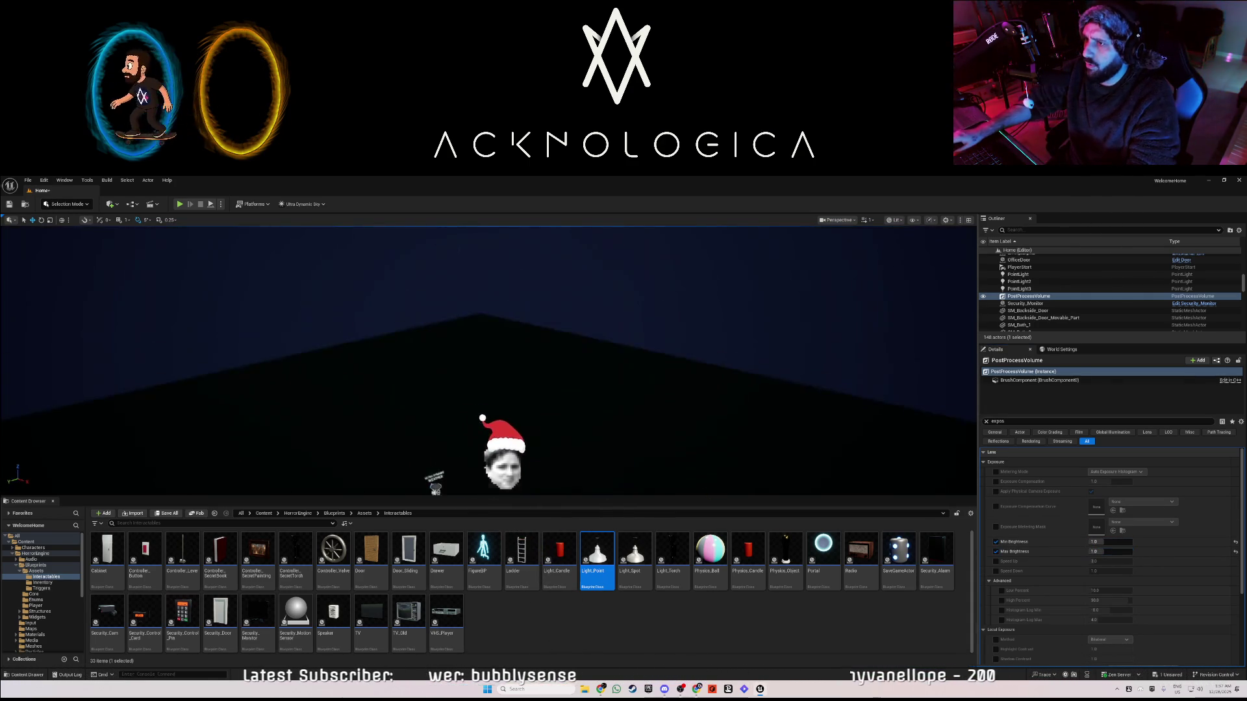
- Start Play From Here on the floor near the volume and fence
mouse_move(491, 399)
left_mouse_down()
mouse_move(480, 349)
mouse_move(534, 151)
left_mouse_up()
right_click(801, 411)
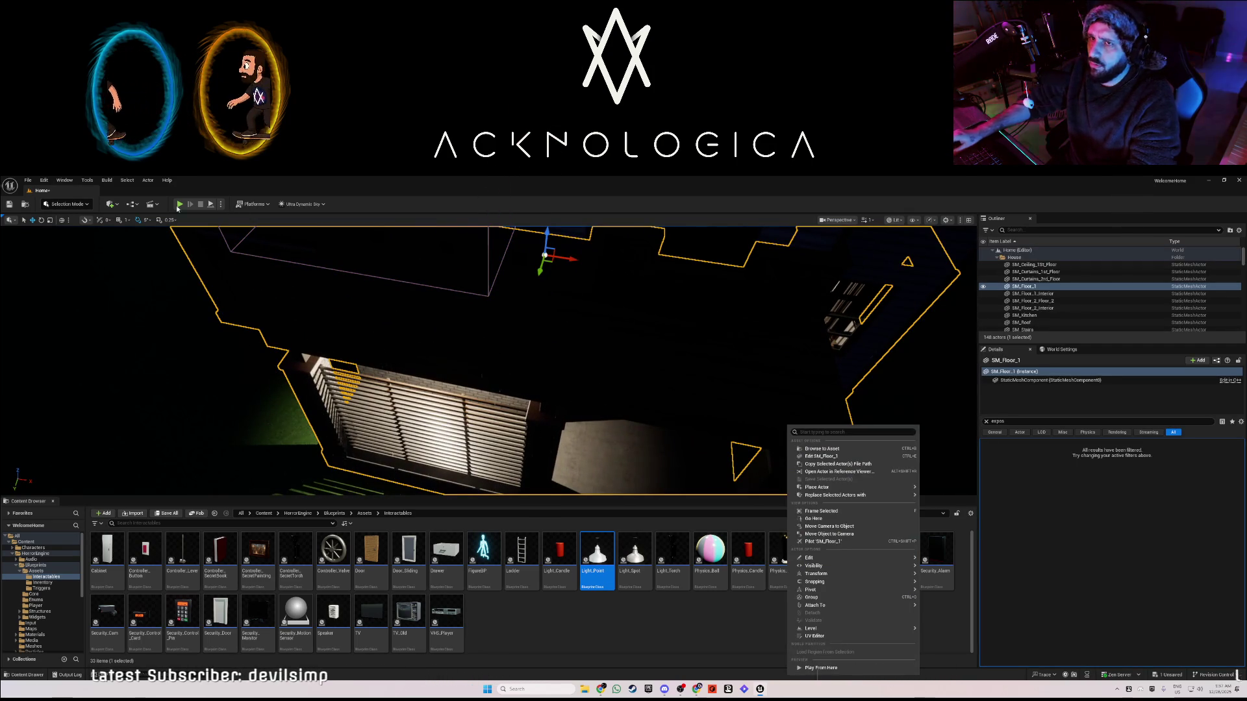
left_click(179, 204)
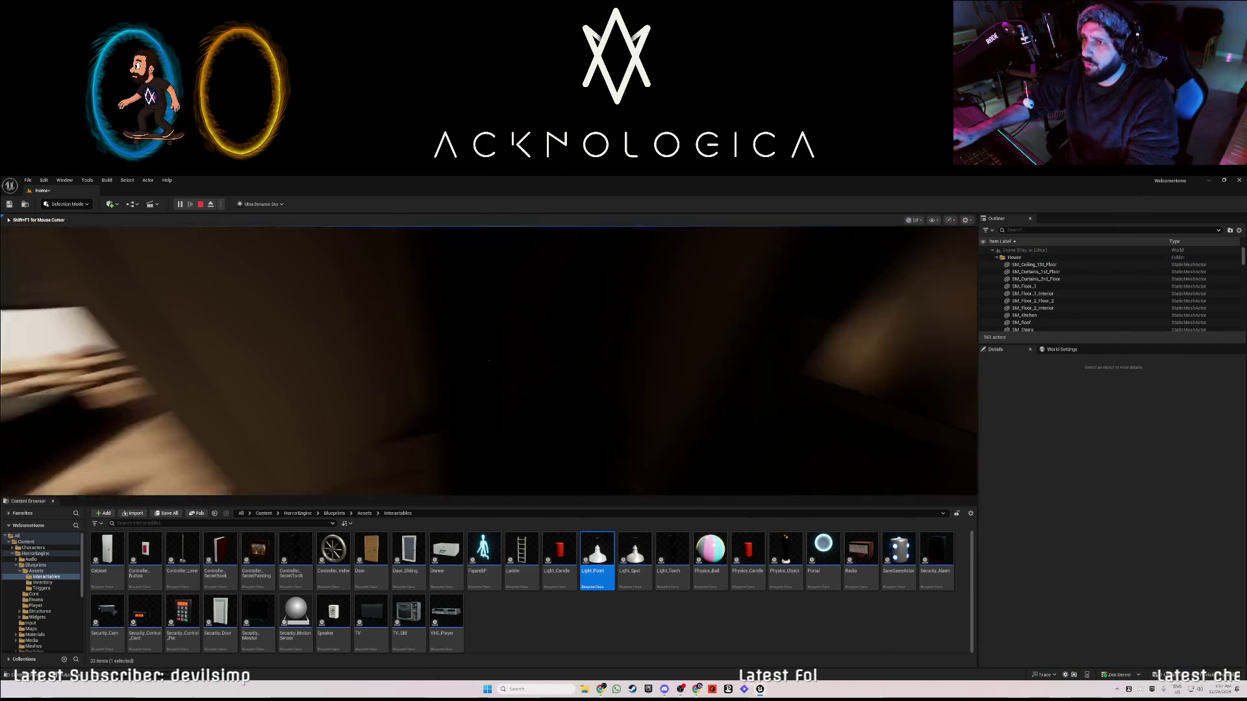
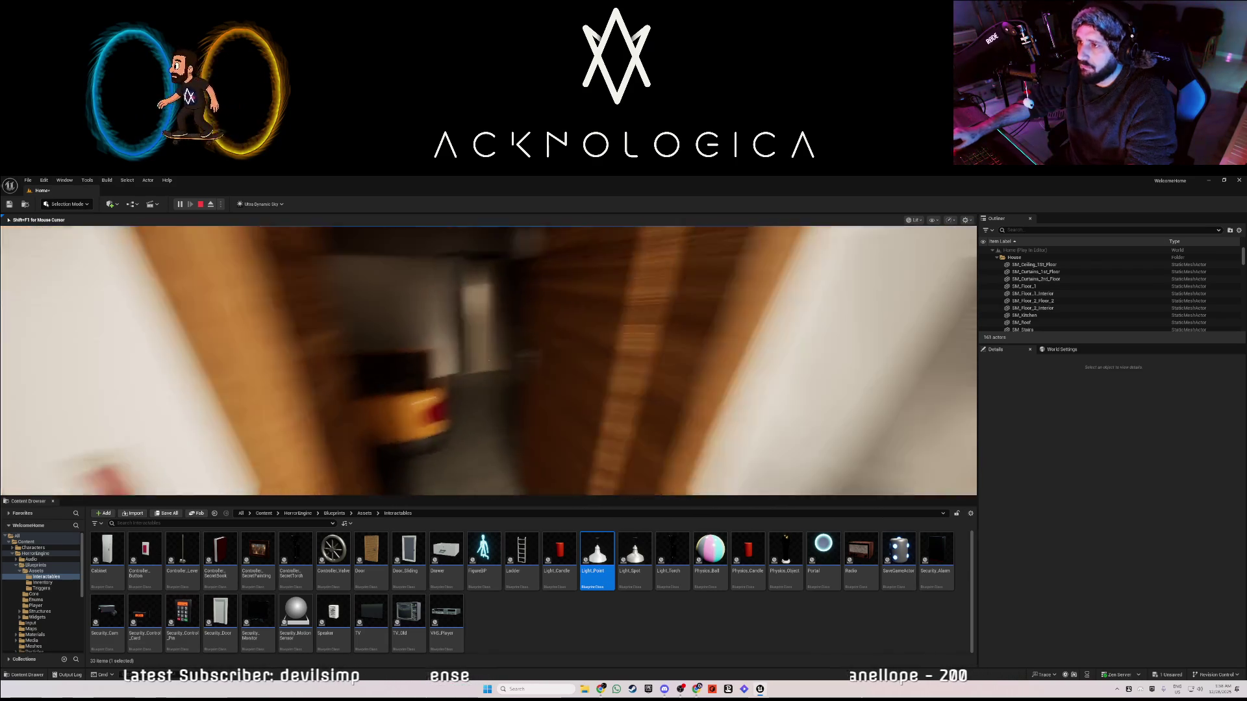
- Stop play testing, switch off the hanging garage lamp's light, and select Controller_Button2
key("Escape")
left_click_drag(765, 226, 812, 322)
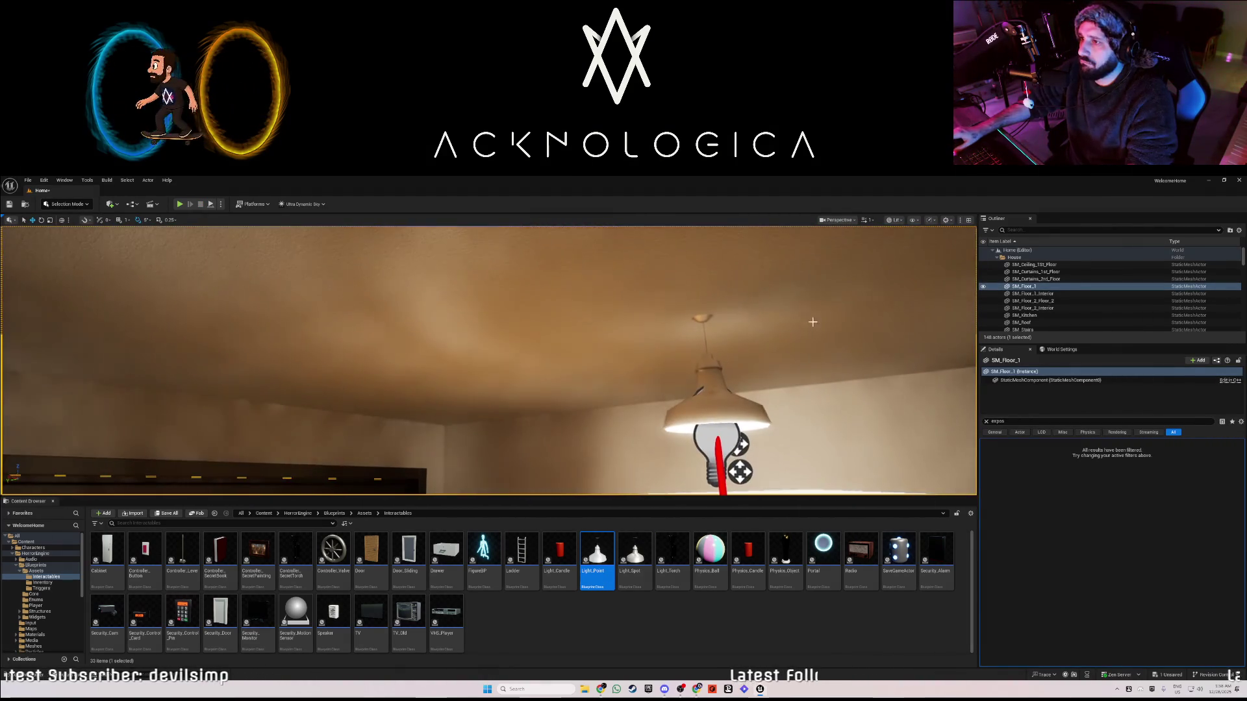
left_click(707, 408)
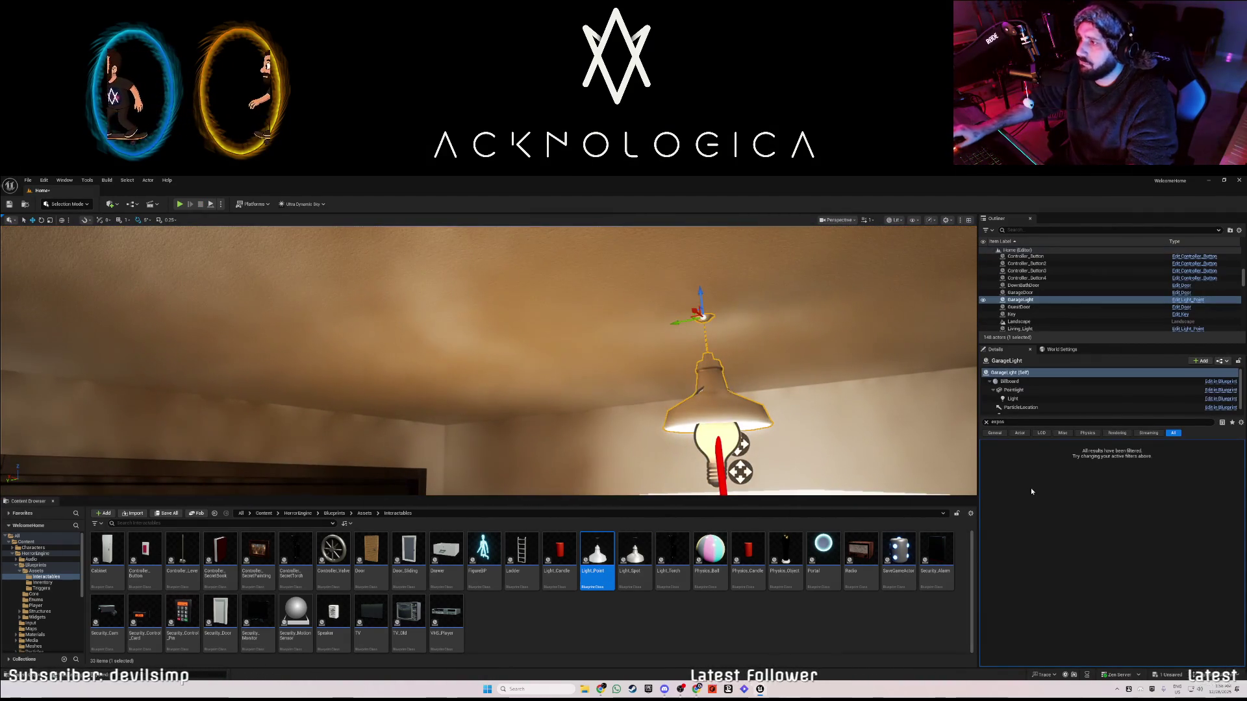
left_click(986, 423)
left_click(1091, 531)
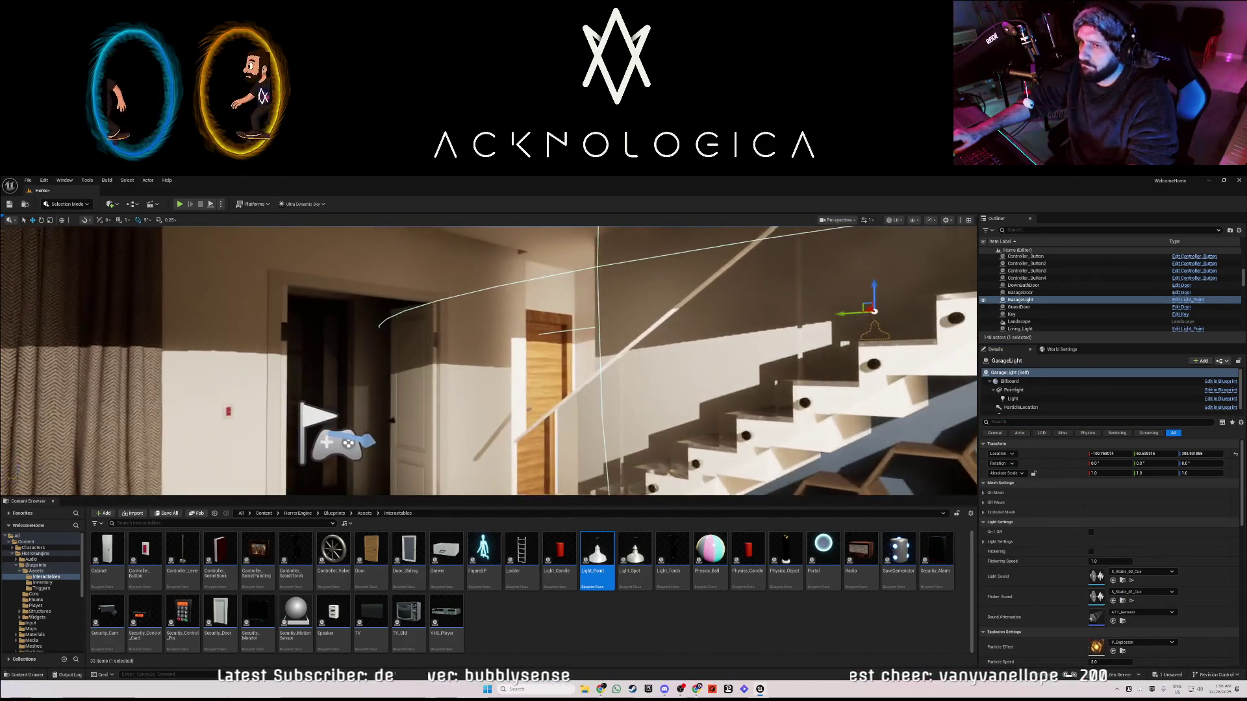
left_click(121, 437)
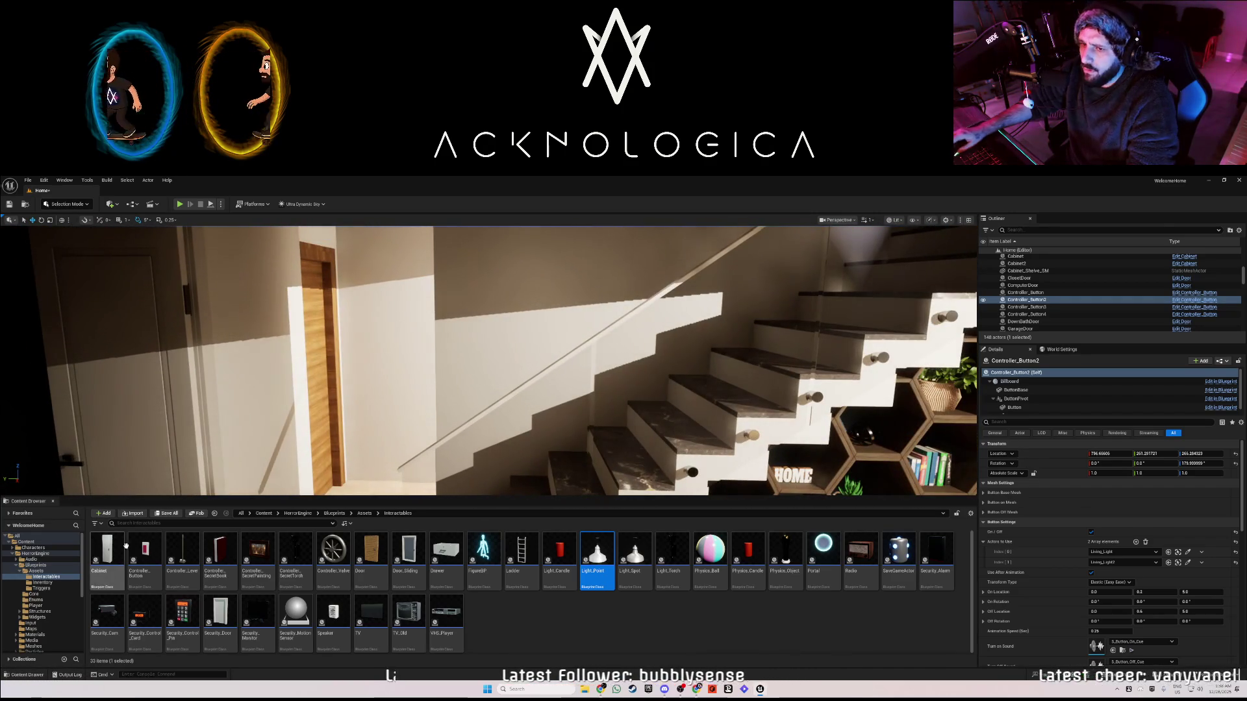
- Place a new Controller_Button5 on the stairwell wall rotated to Z -90, and add a Light_Point
left_click(142, 549)
left_click_drag(467, 390, 465, 396)
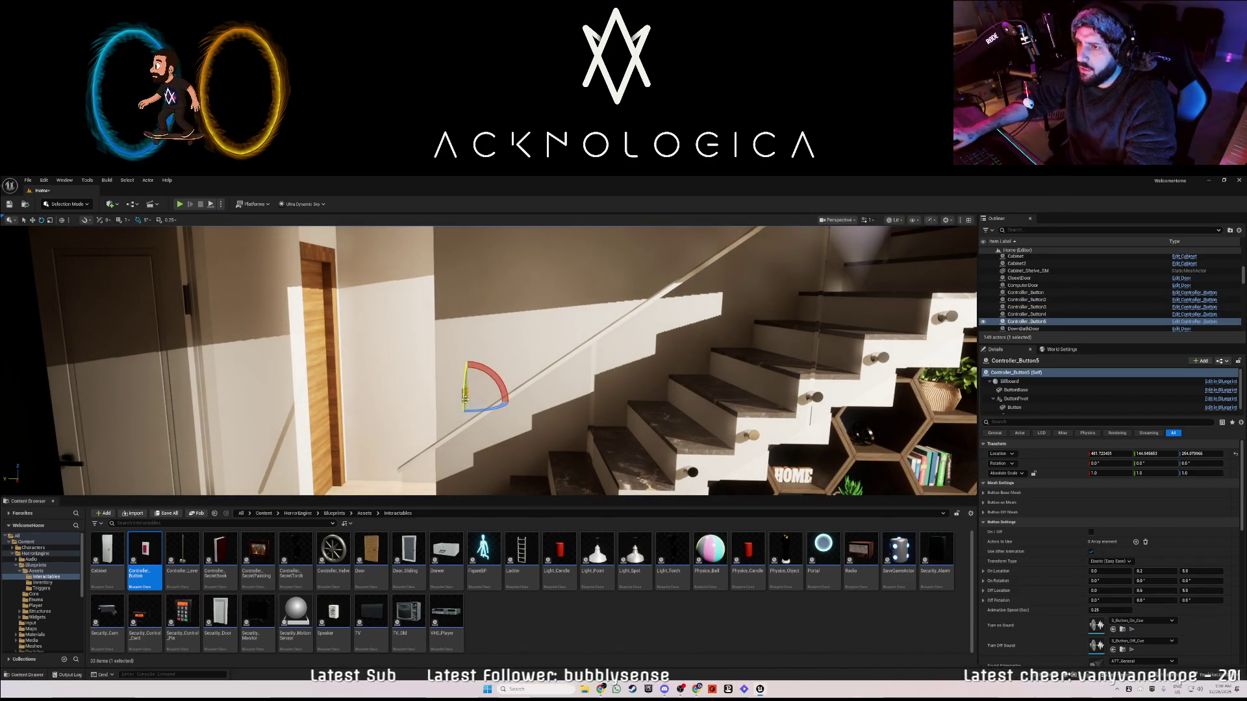
left_click_drag(430, 419, 476, 408)
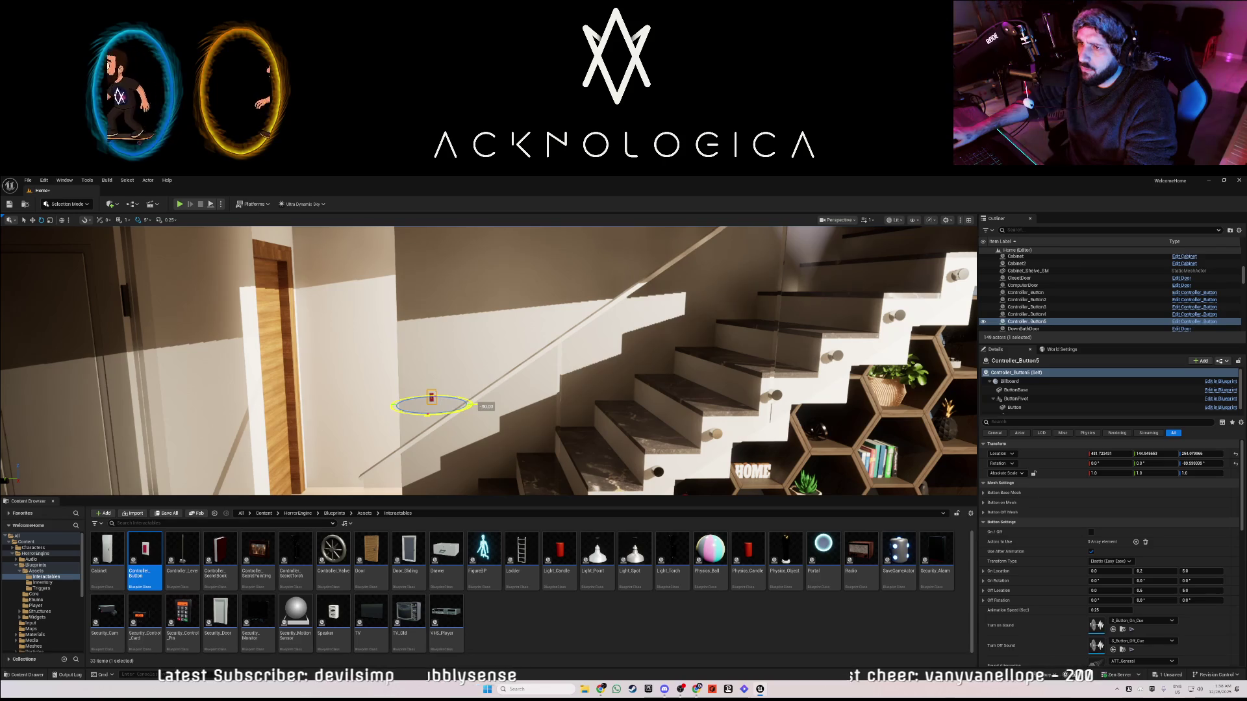
key("w")
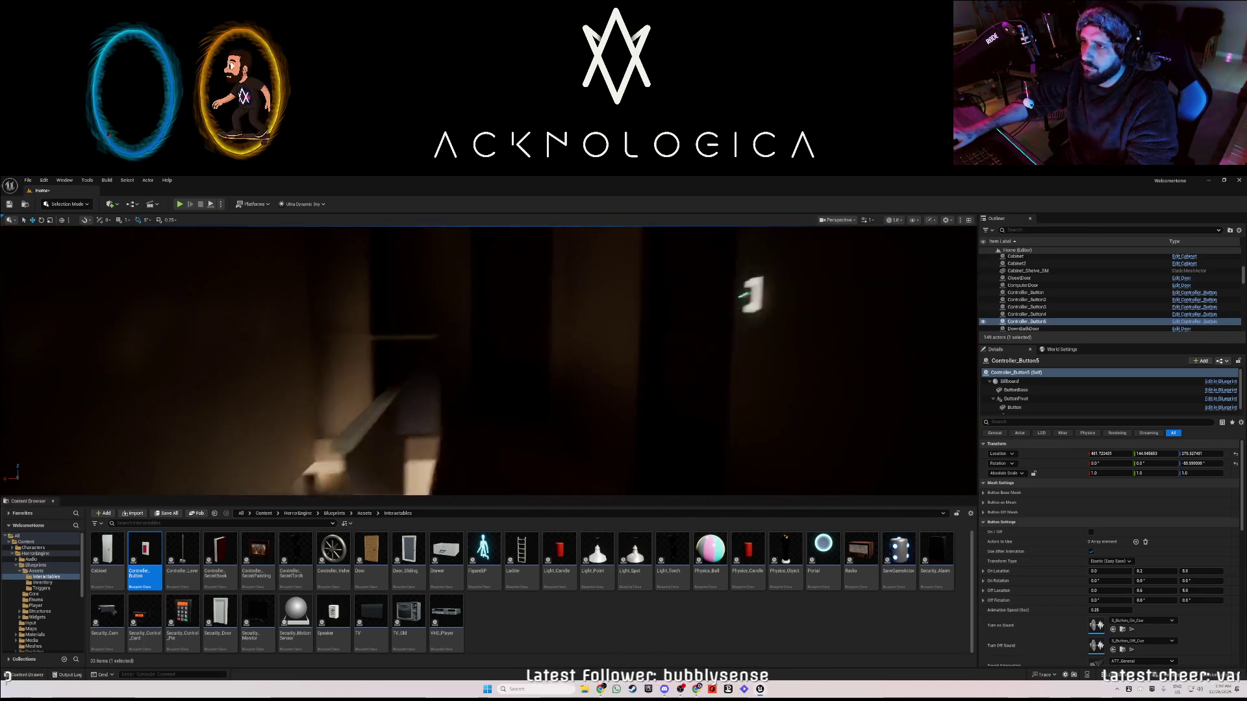
mouse_move(597, 554)
left_mouse_down()
mouse_move(487, 408)
mouse_move(487, 357)
left_mouse_up()
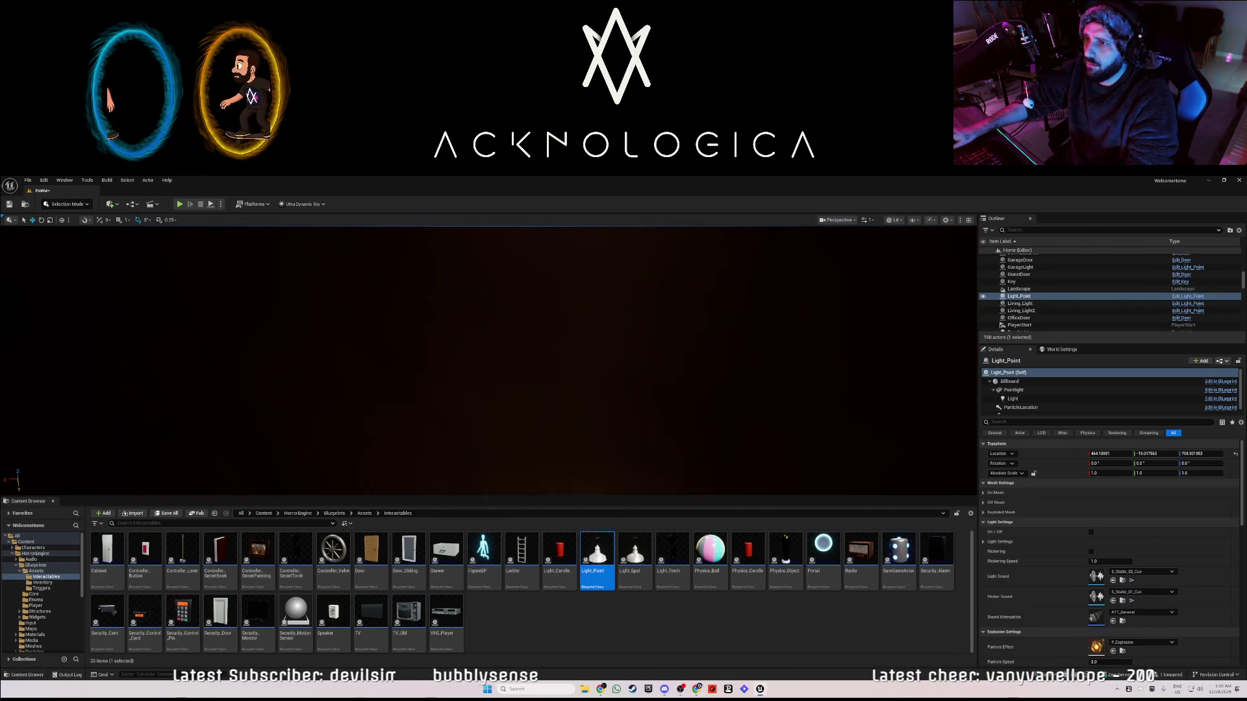
- Raise the new Light_Point slightly toward the ceiling and switch it on
key("f")
left_click_drag(501, 232, 503, 253)
mouse_move(571, 338)
left_mouse_down()
mouse_move(552, 328)
mouse_move(571, 338)
left_mouse_up()
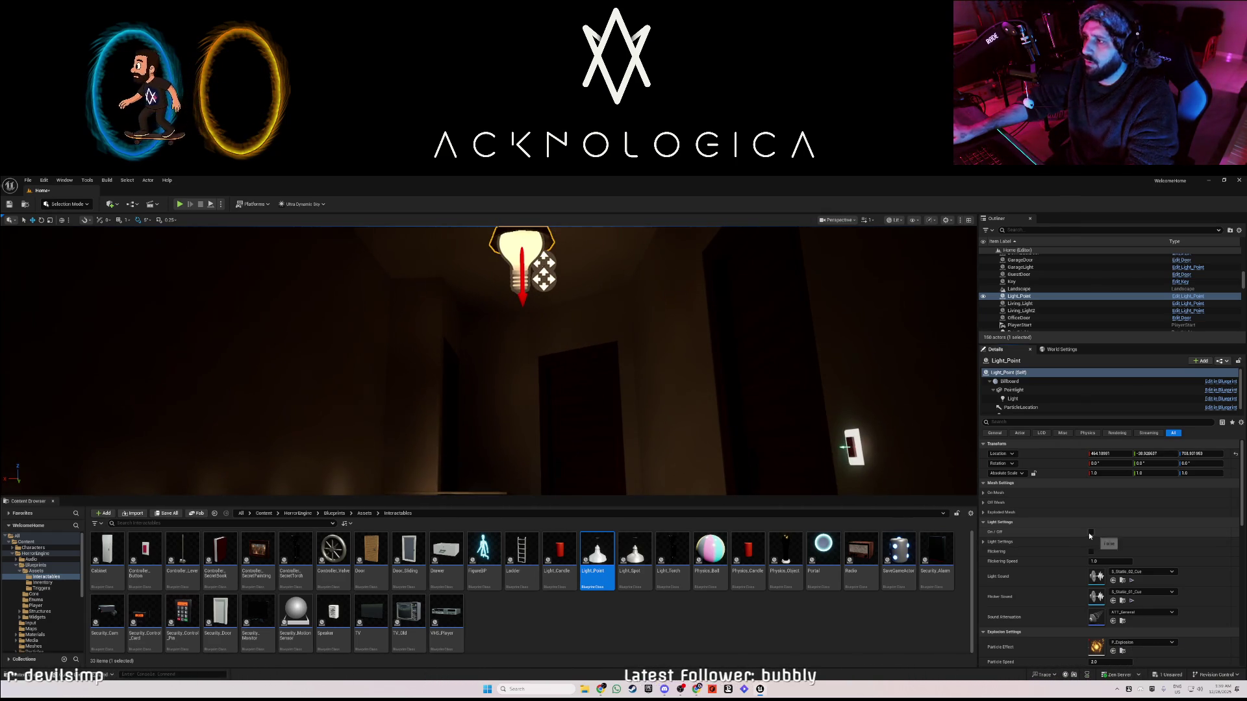
left_click(1091, 532)
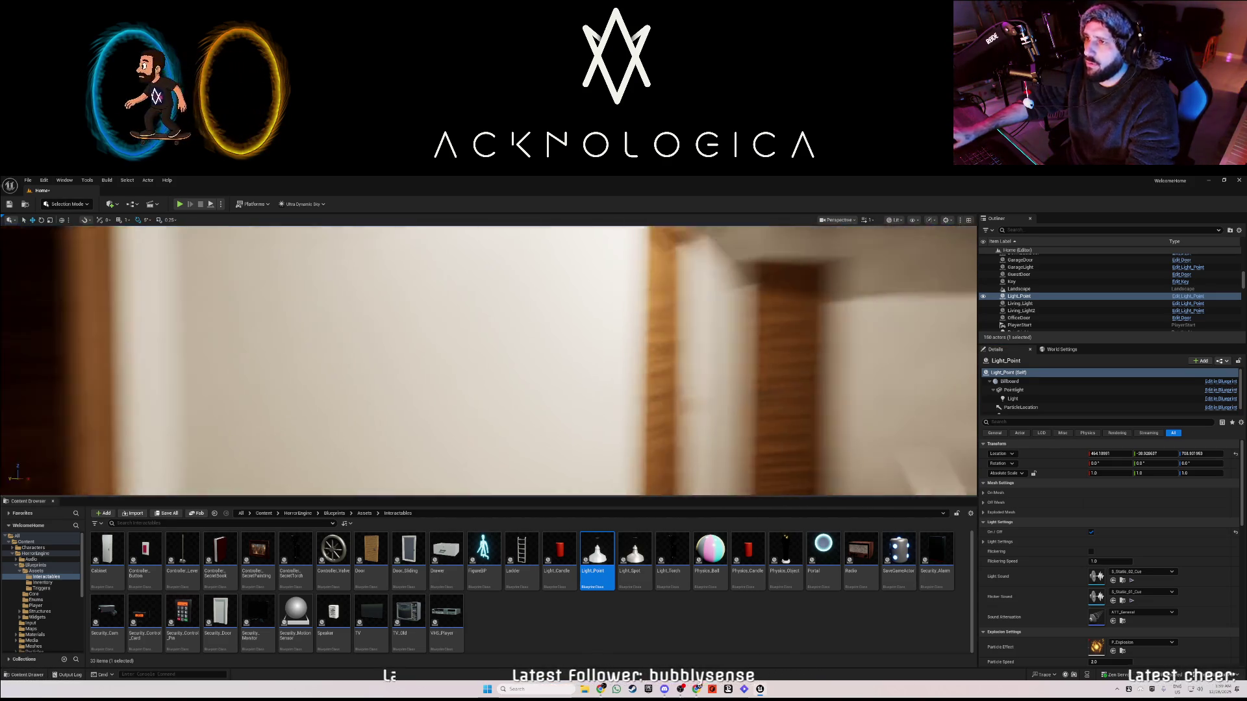
- Check the lit hallway ceiling, save the level, and open the Light_Point Blueprint
key("f")
mouse_move(529, 364)
left_mouse_down()
mouse_move(523, 304)
mouse_move(539, 328)
left_mouse_up()
left_click_drag(488, 361, 471, 415)
key("f")
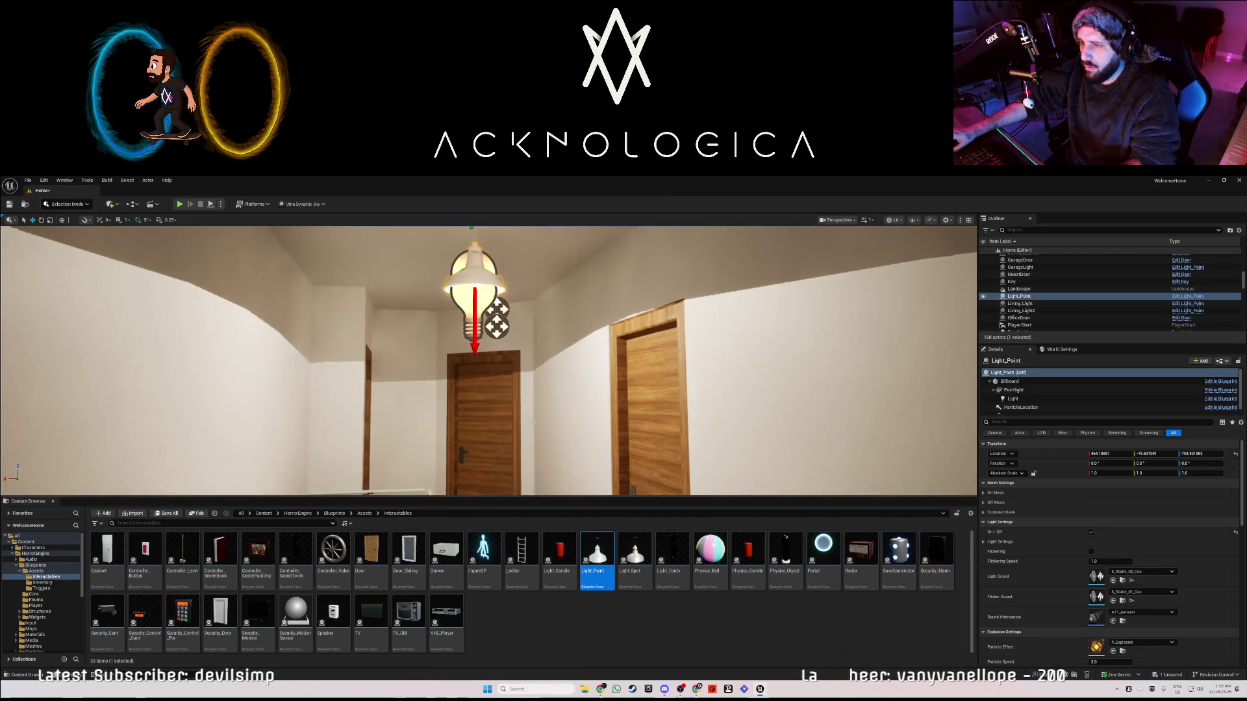
key("ctrl+s")
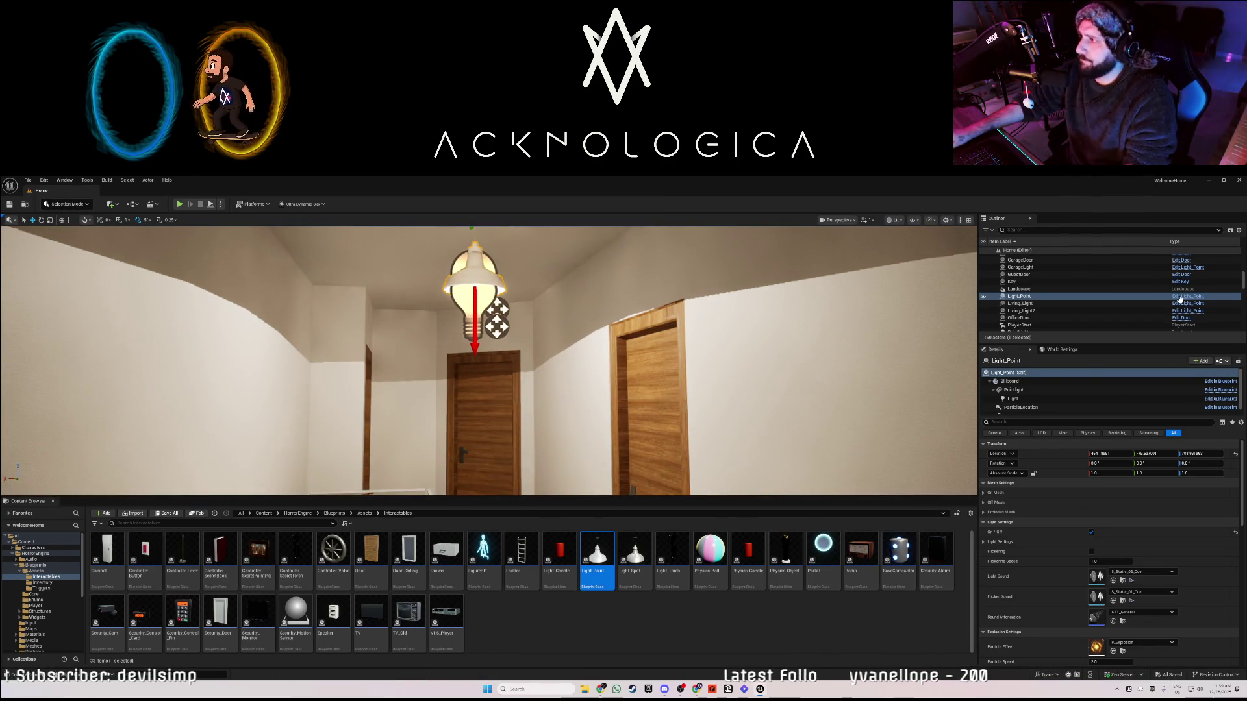
left_click(1181, 297)
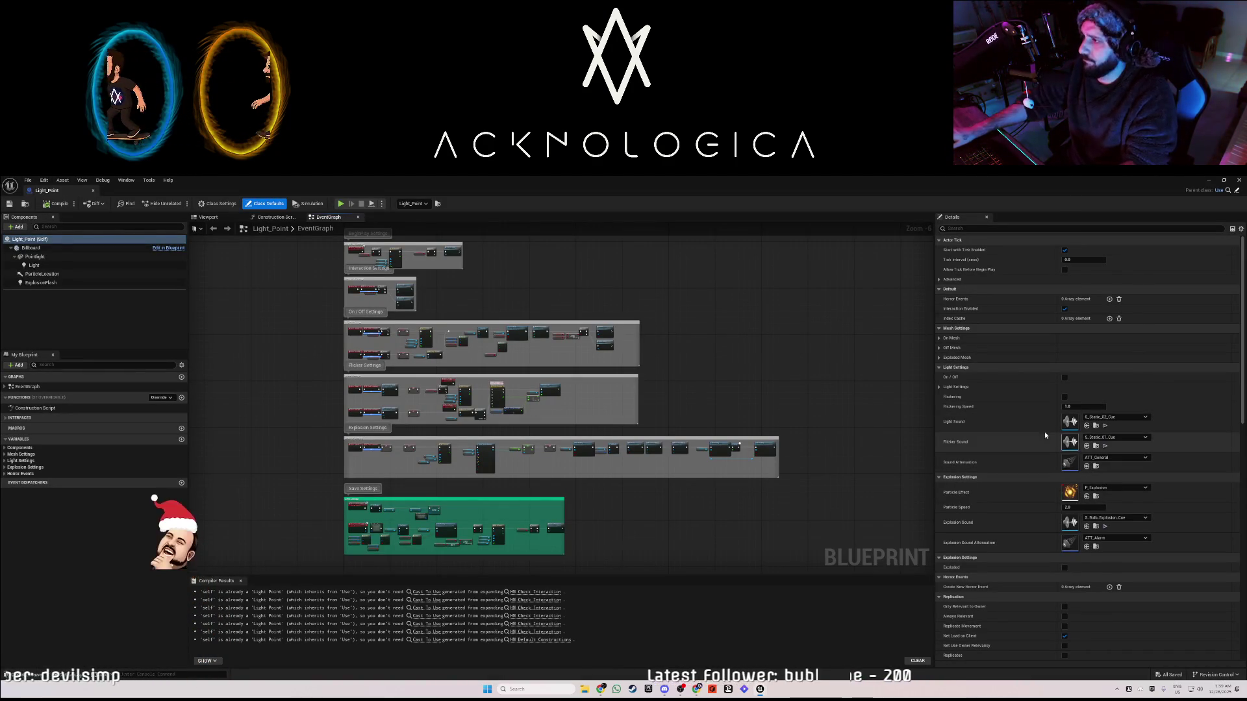
- Set the Light component's Attenuation Radius to 575, compile the Blueprint, and close it
left_click(34, 265)
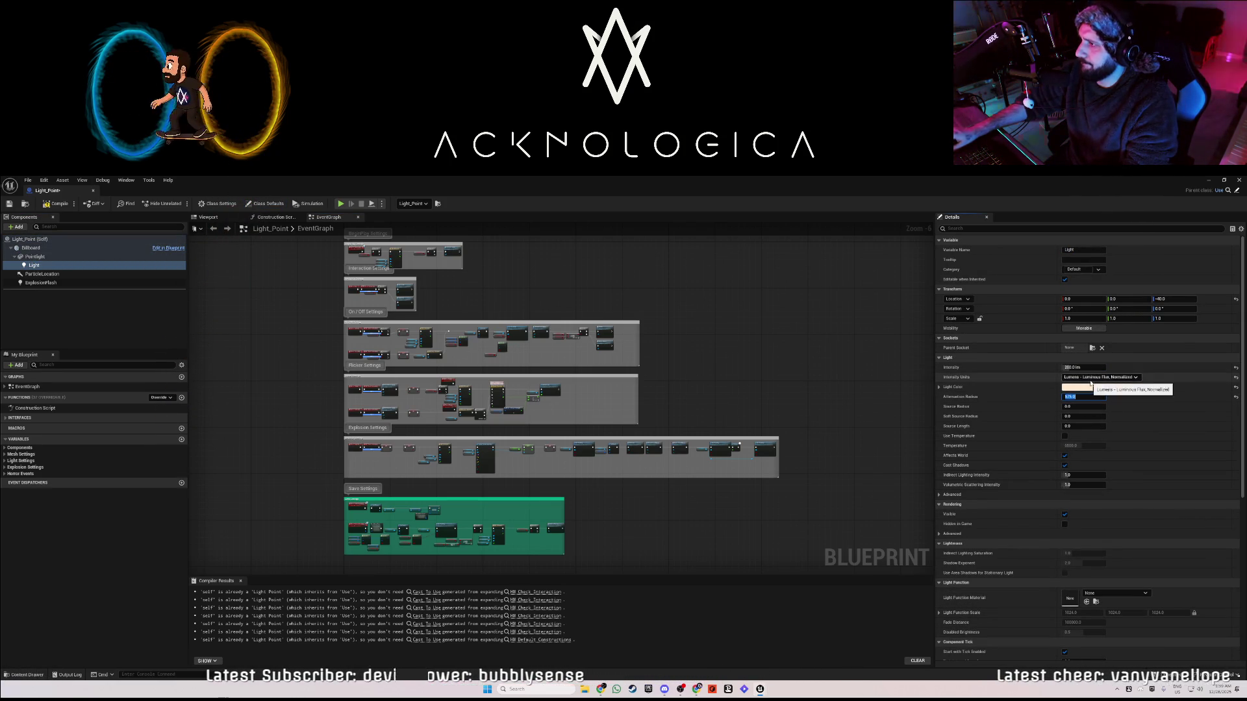
key("Return")
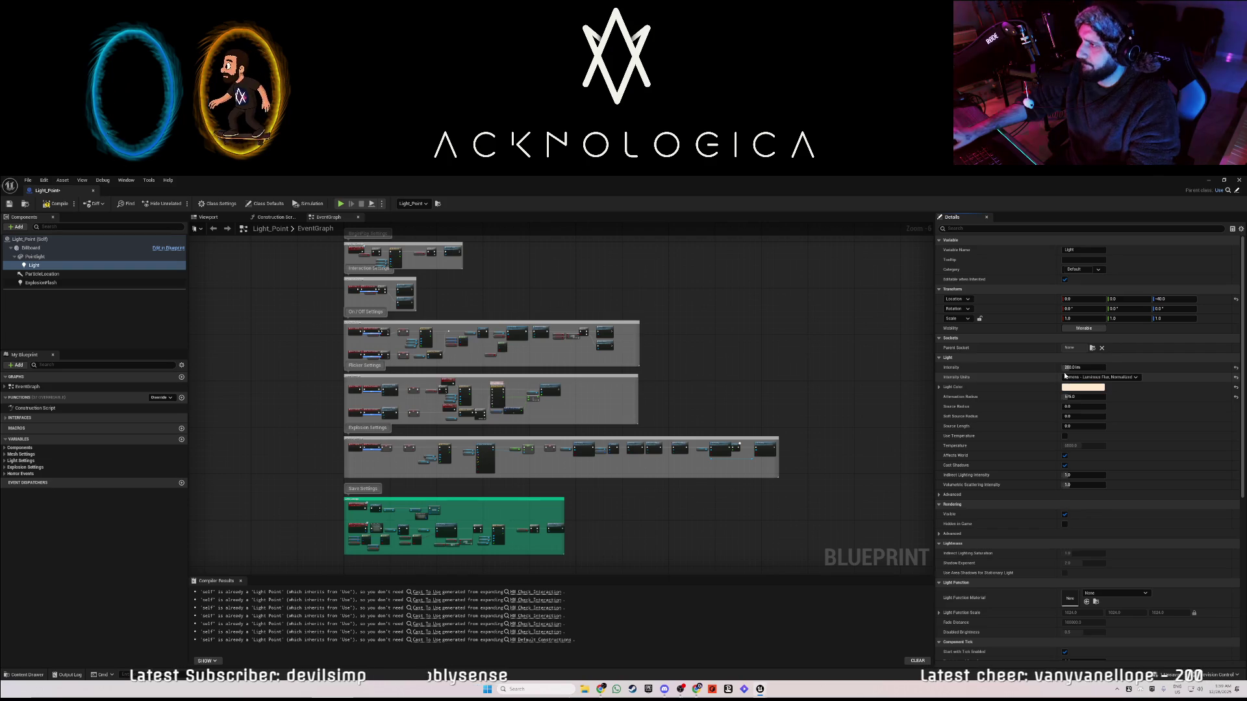
left_click(45, 204)
left_click(94, 192)
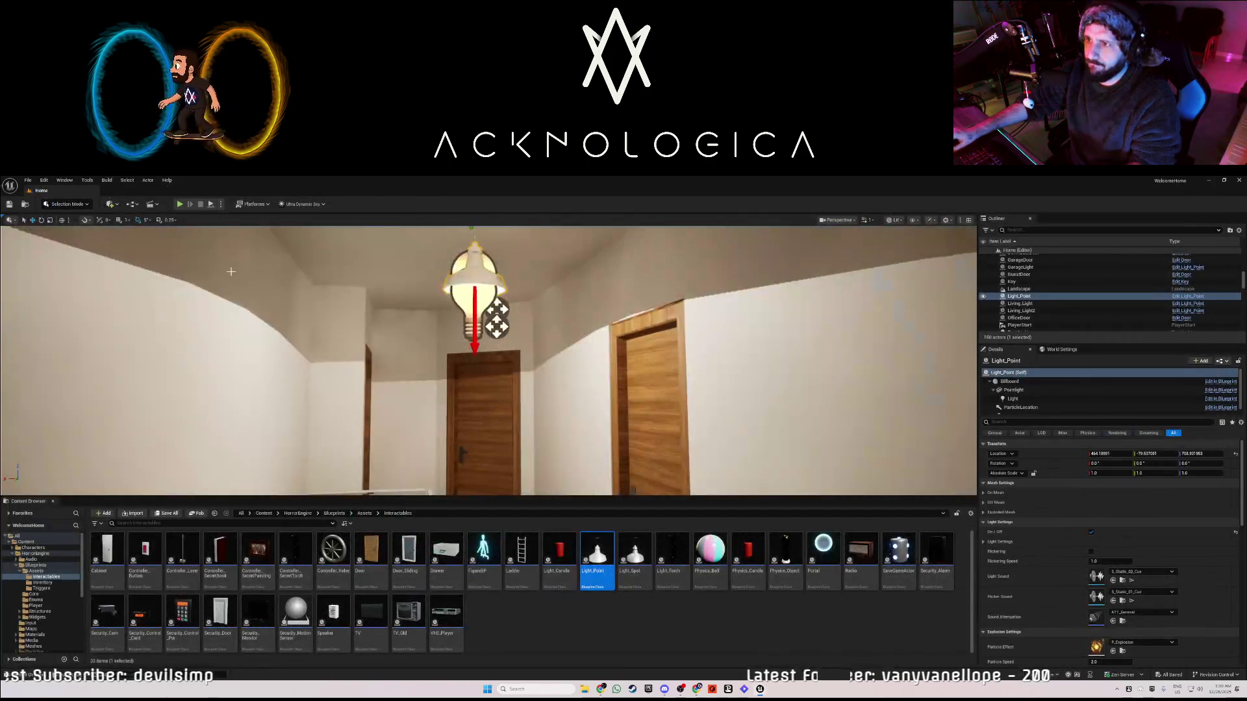
- Rename the new hallway Light_Point actor to UpLight, then select Controller_Button5
left_click_drag(316, 306, 369, 323)
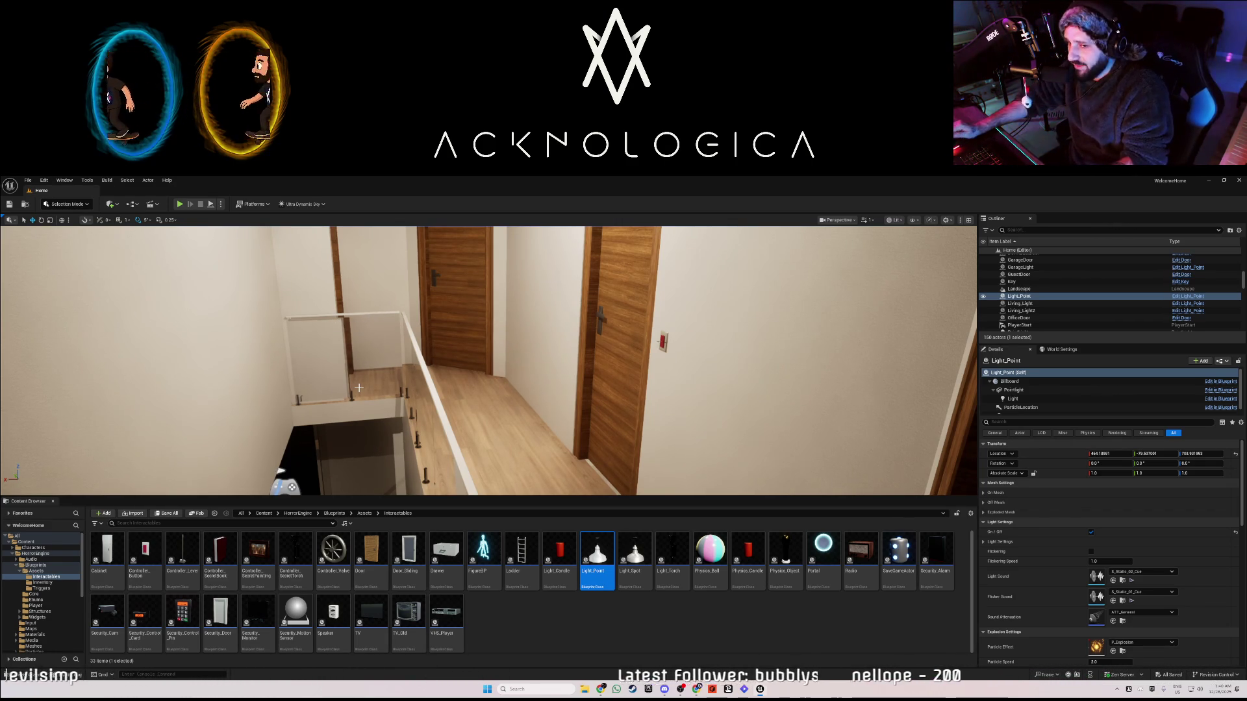
left_click_drag(533, 362, 484, 352)
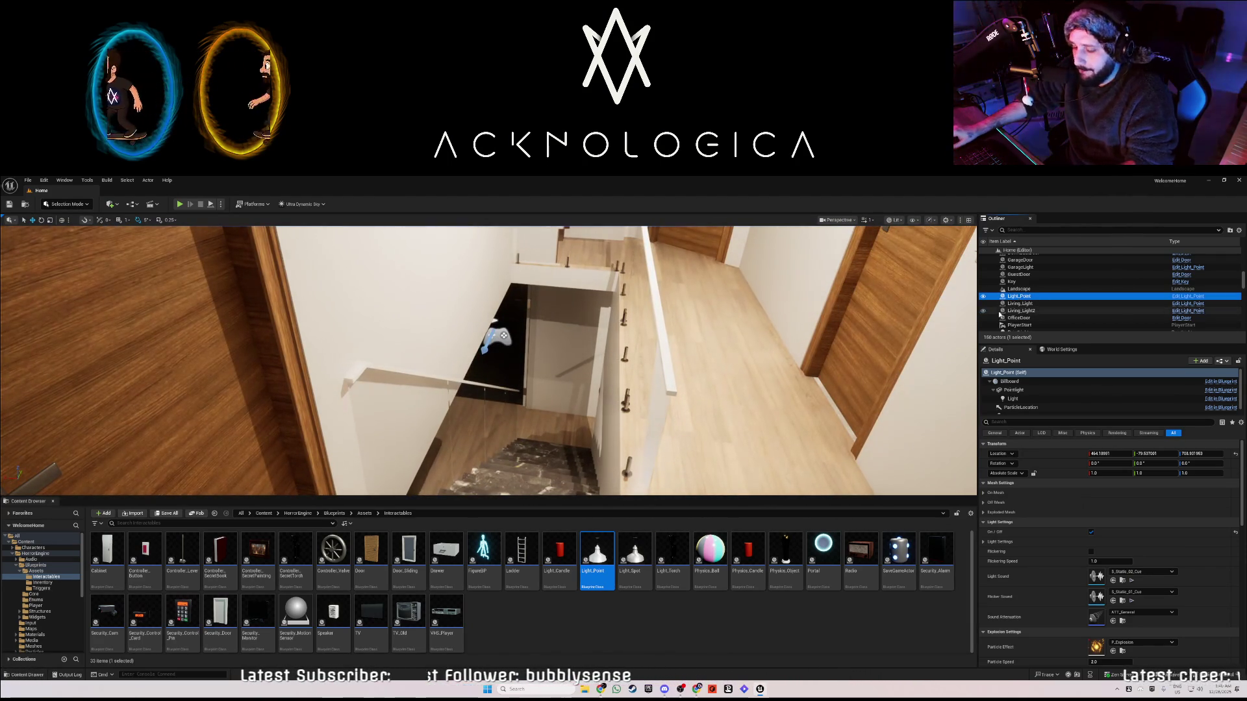
key("F2")
type("UpLight")
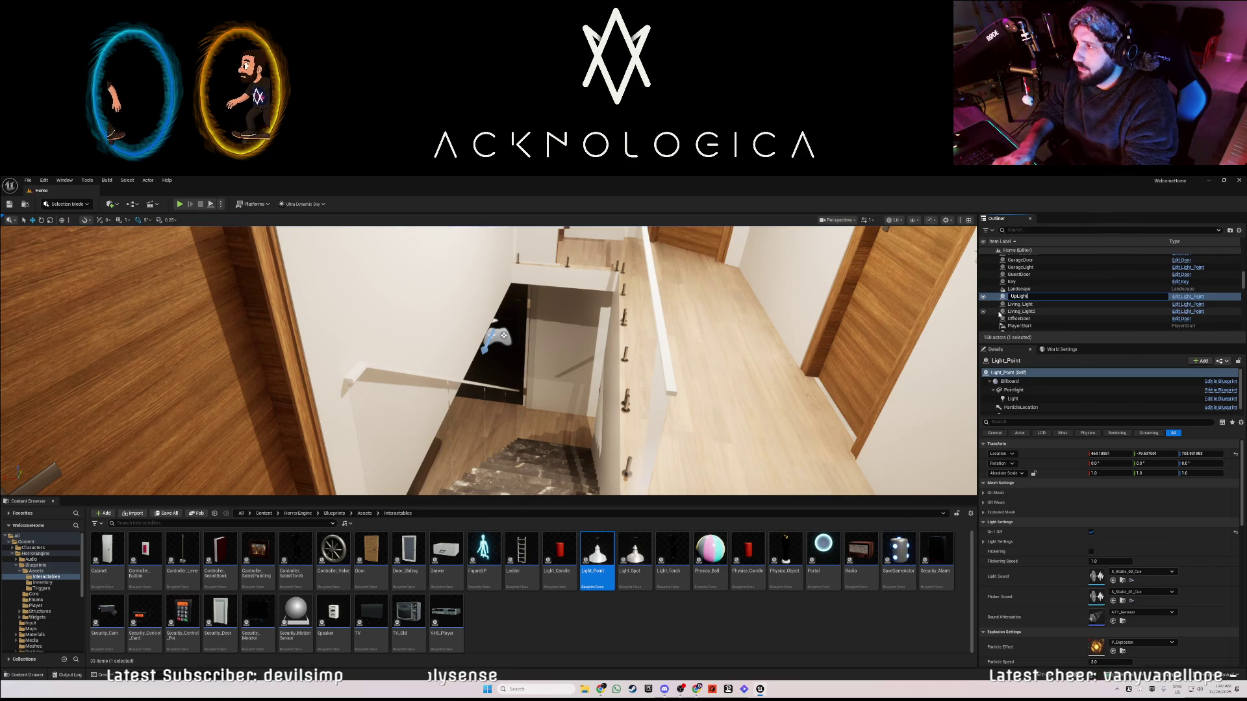
key("Return")
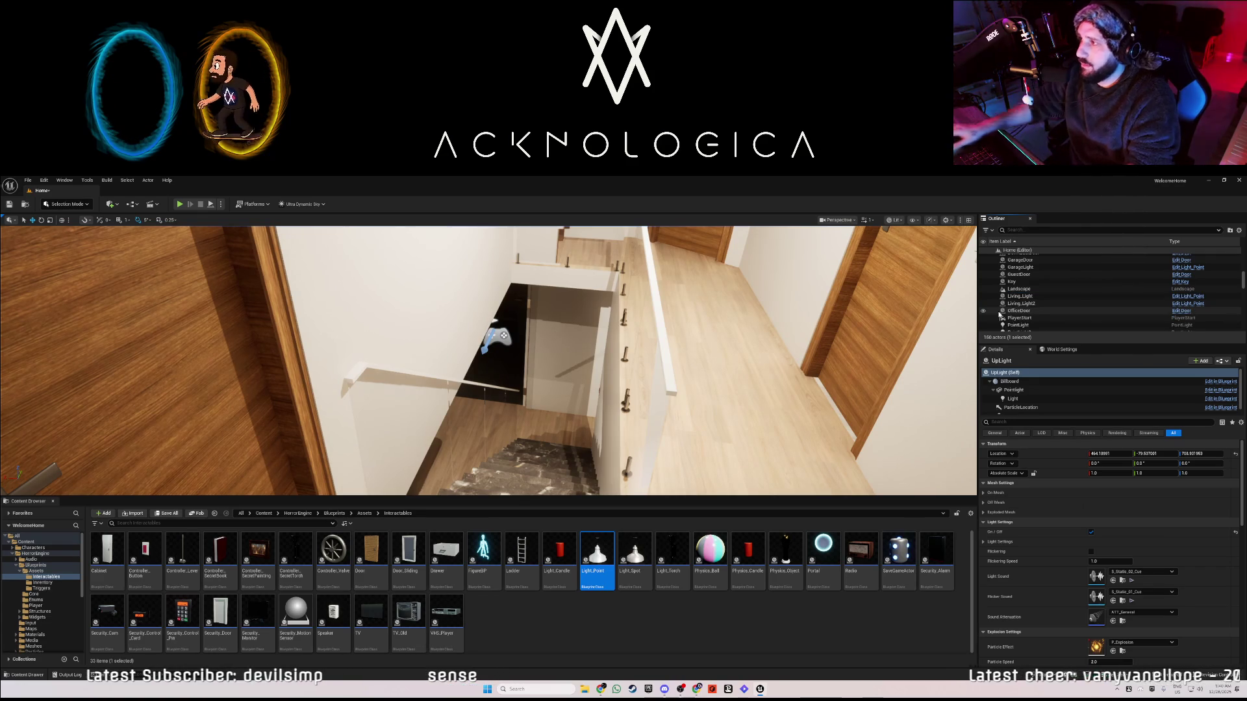
left_click_drag(493, 357, 474, 353)
left_click(715, 323)
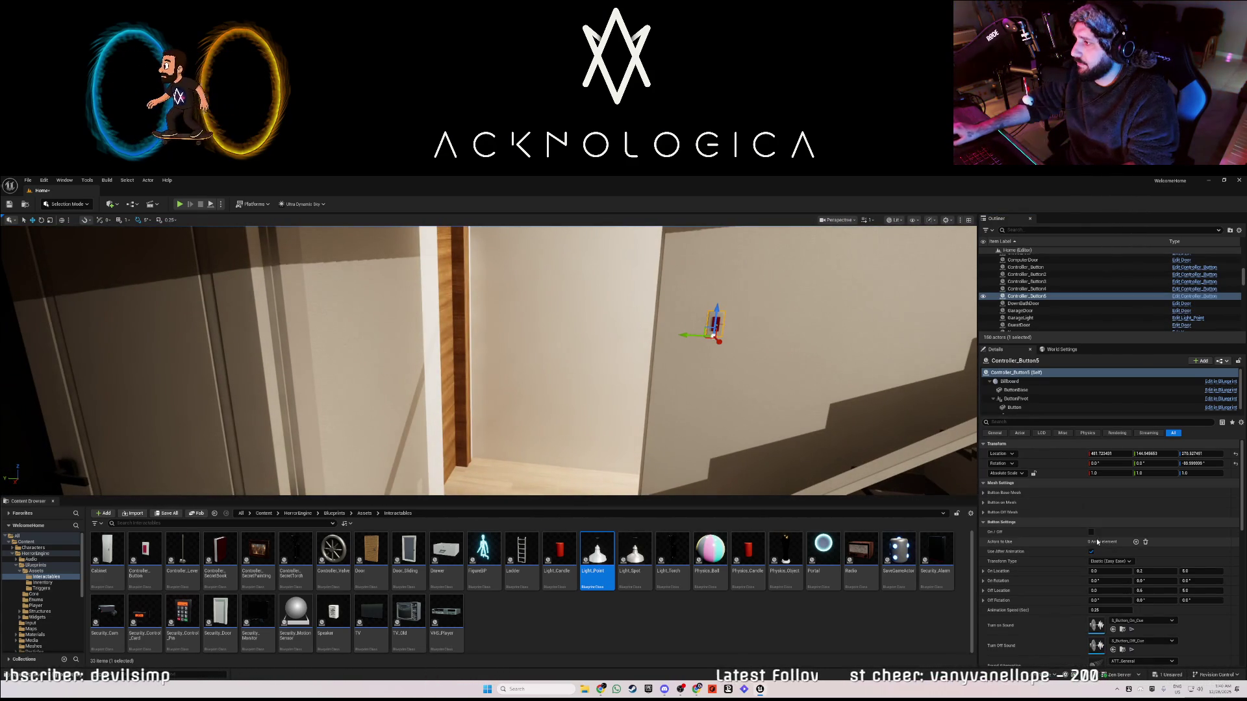
- Add UpLight to Controller_Button5's actors to use
left_click(1135, 542)
left_click(1121, 551)
type("upli")
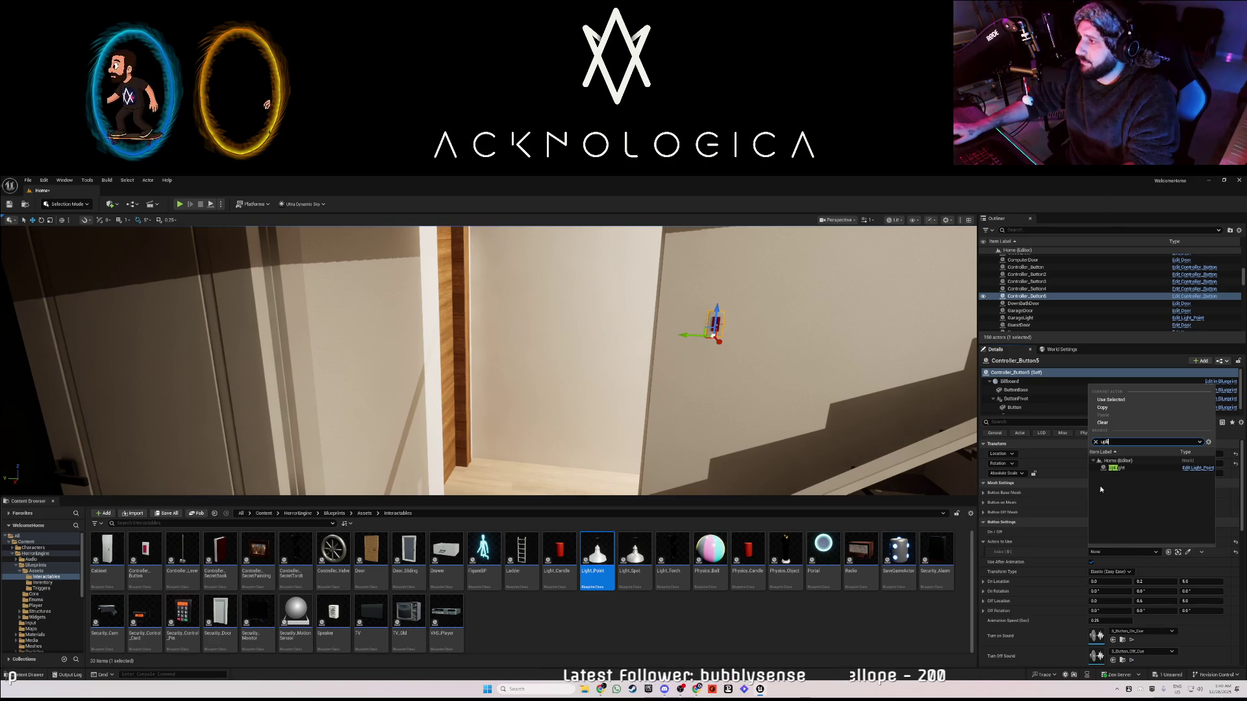
left_click(1118, 469)
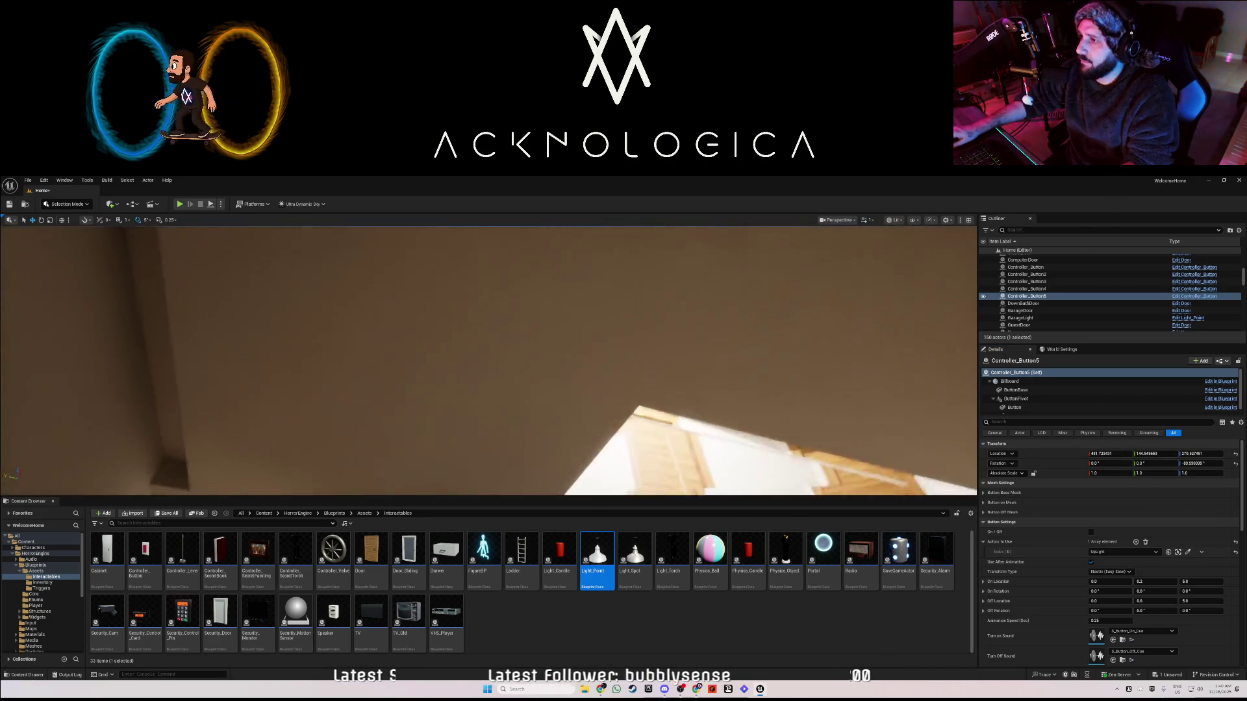
- Turn off UpLight's light and look toward the stairwell
left_click(733, 240)
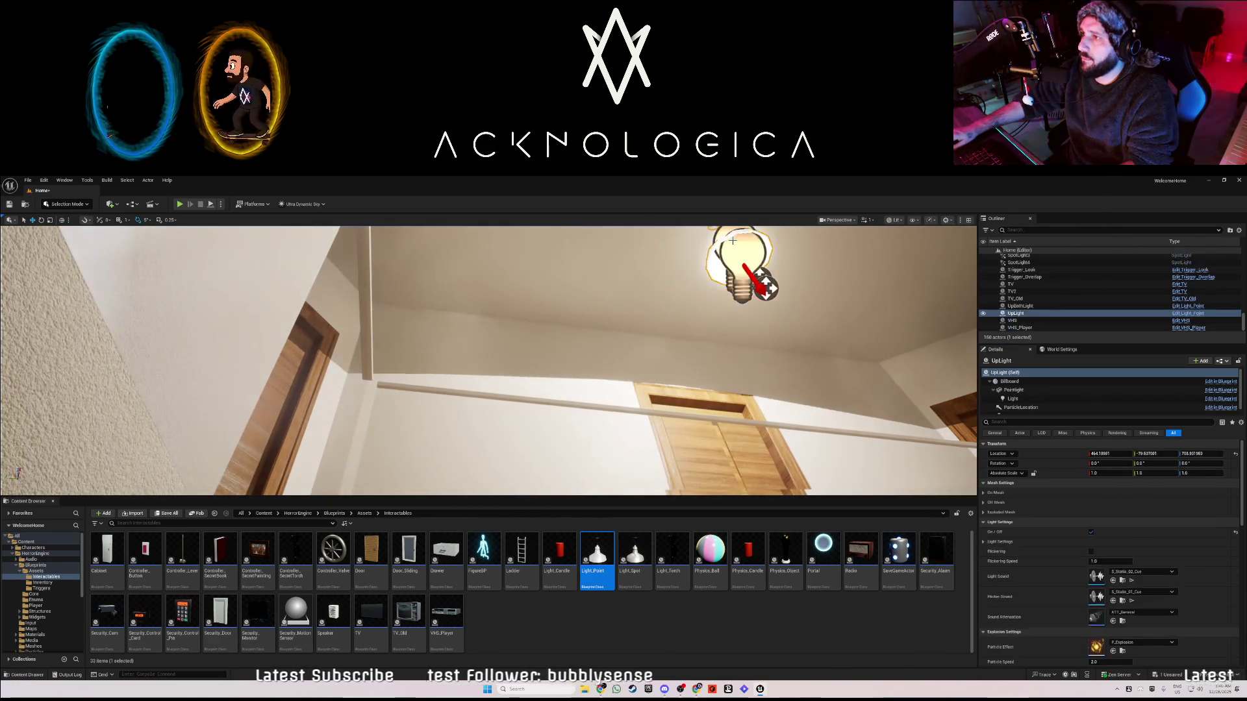
left_click(1091, 532)
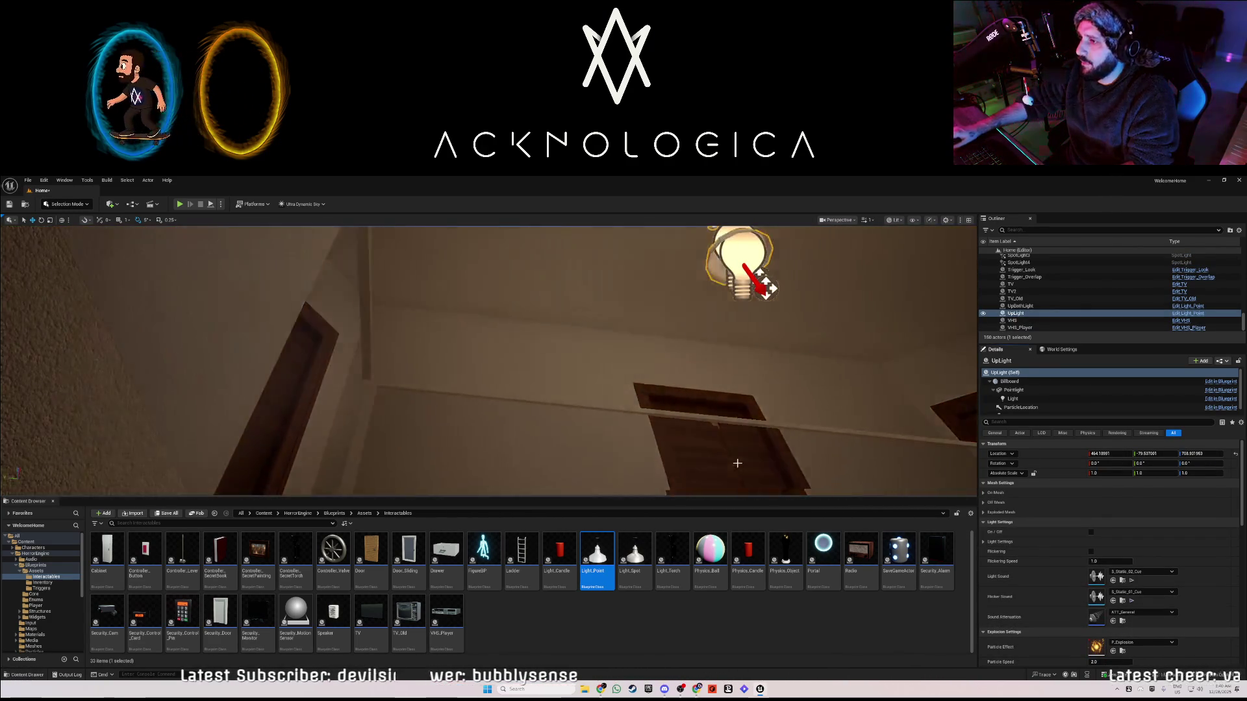
left_click_drag(487, 360, 409, 403)
scroll(1038, 324, "up", 5)
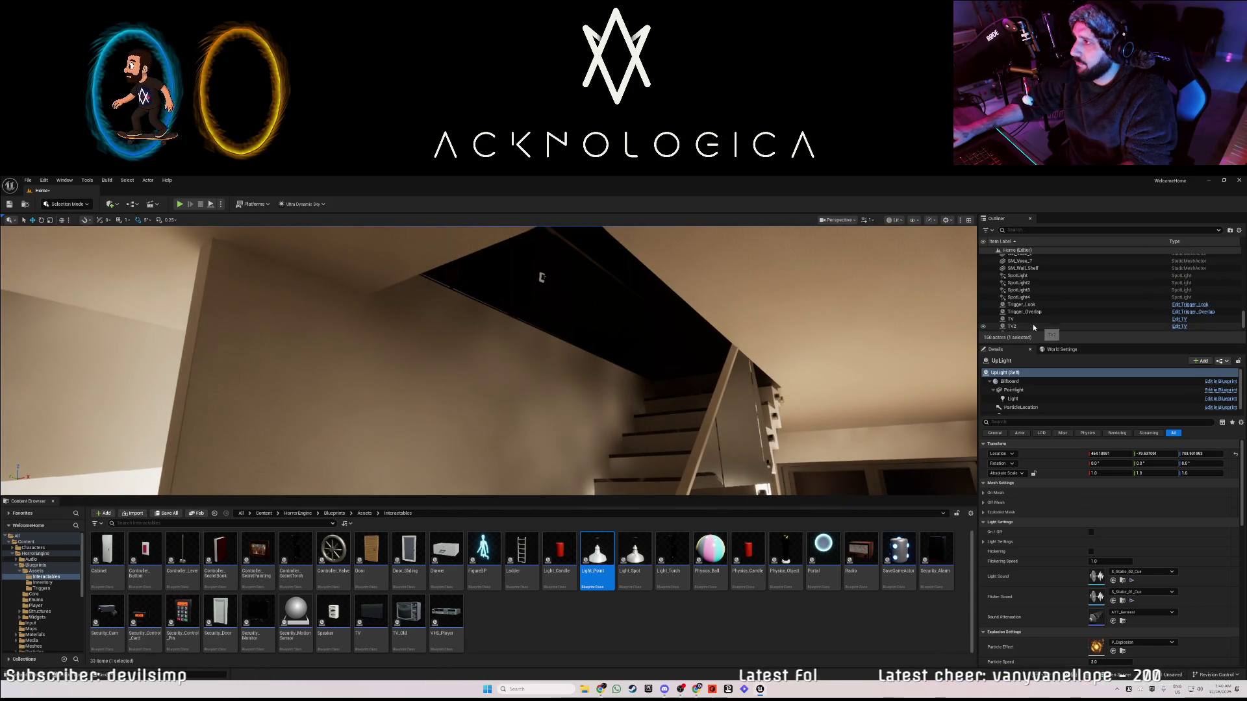
- Select the PostProcessVolume and bring up its exposure Min Brightness setting
scroll(1040, 321, "up", 10)
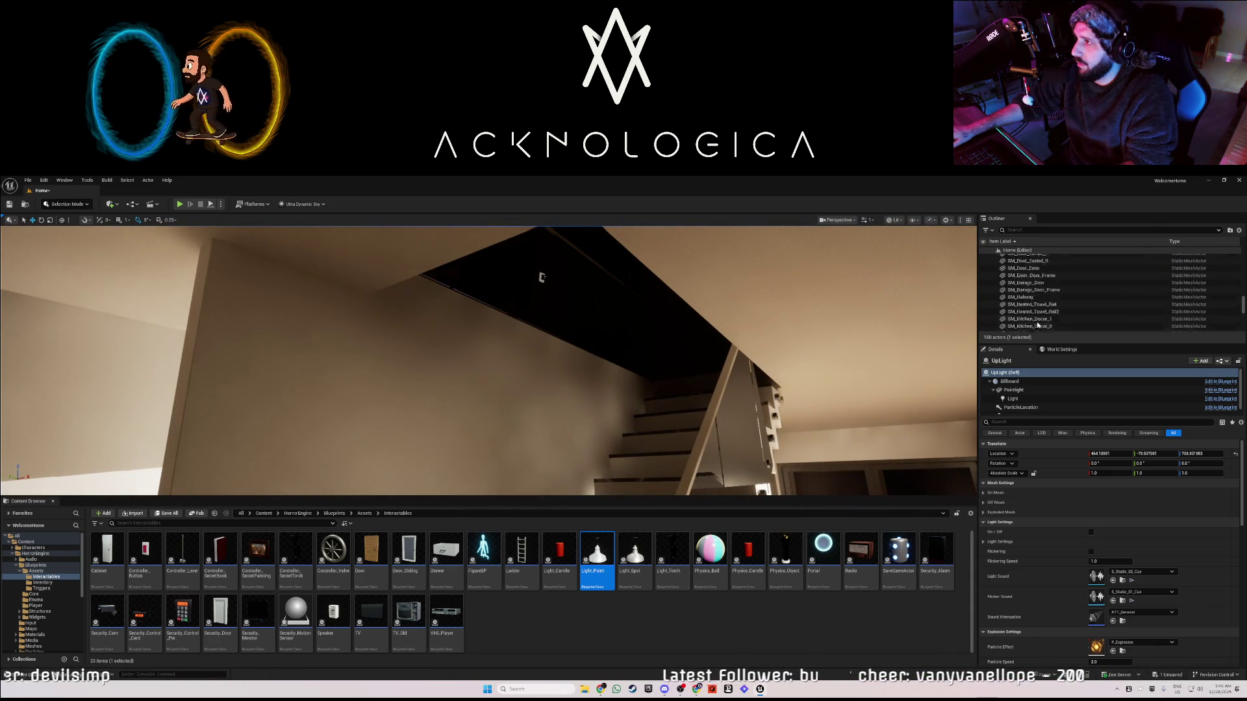
scroll(1039, 323, "up", 3)
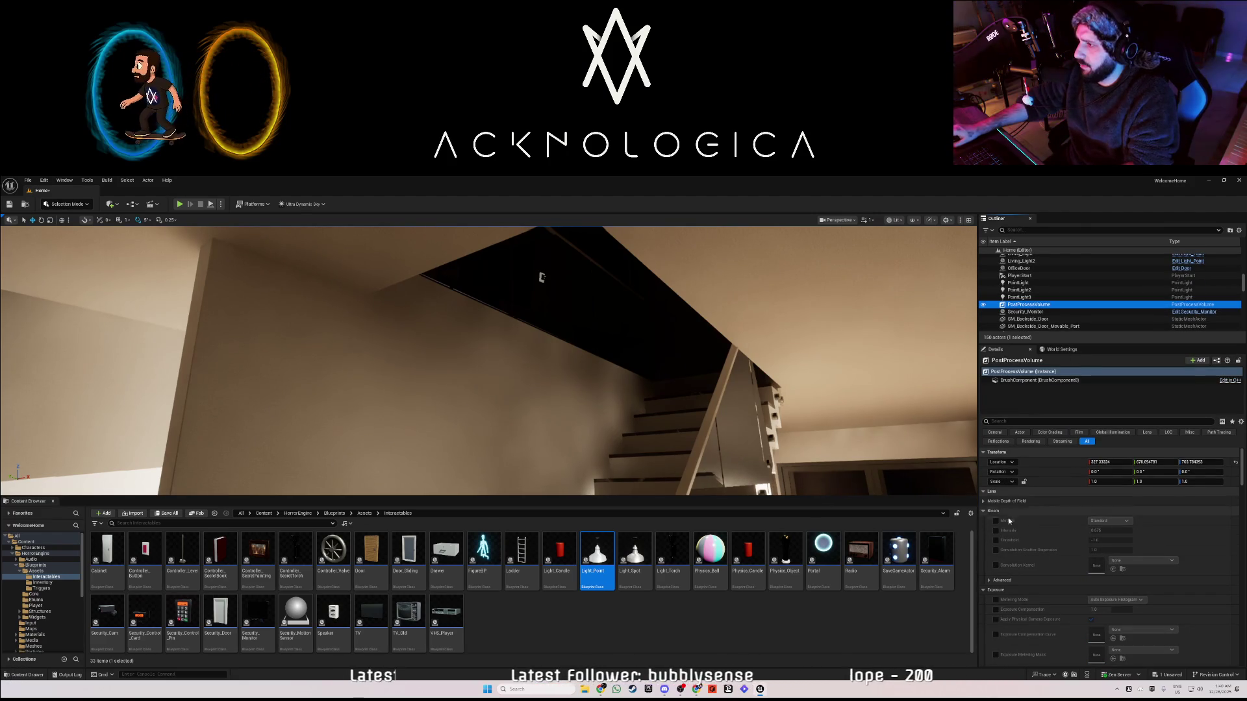
type("expos")
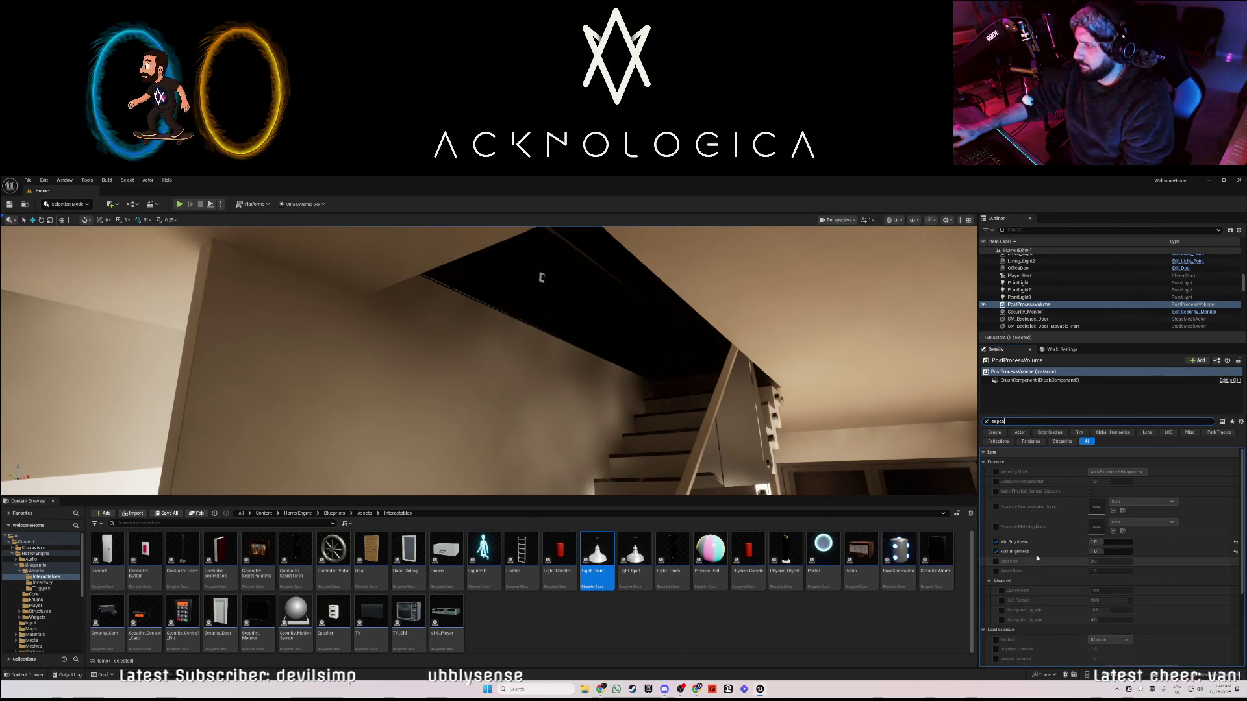
left_click(1094, 542)
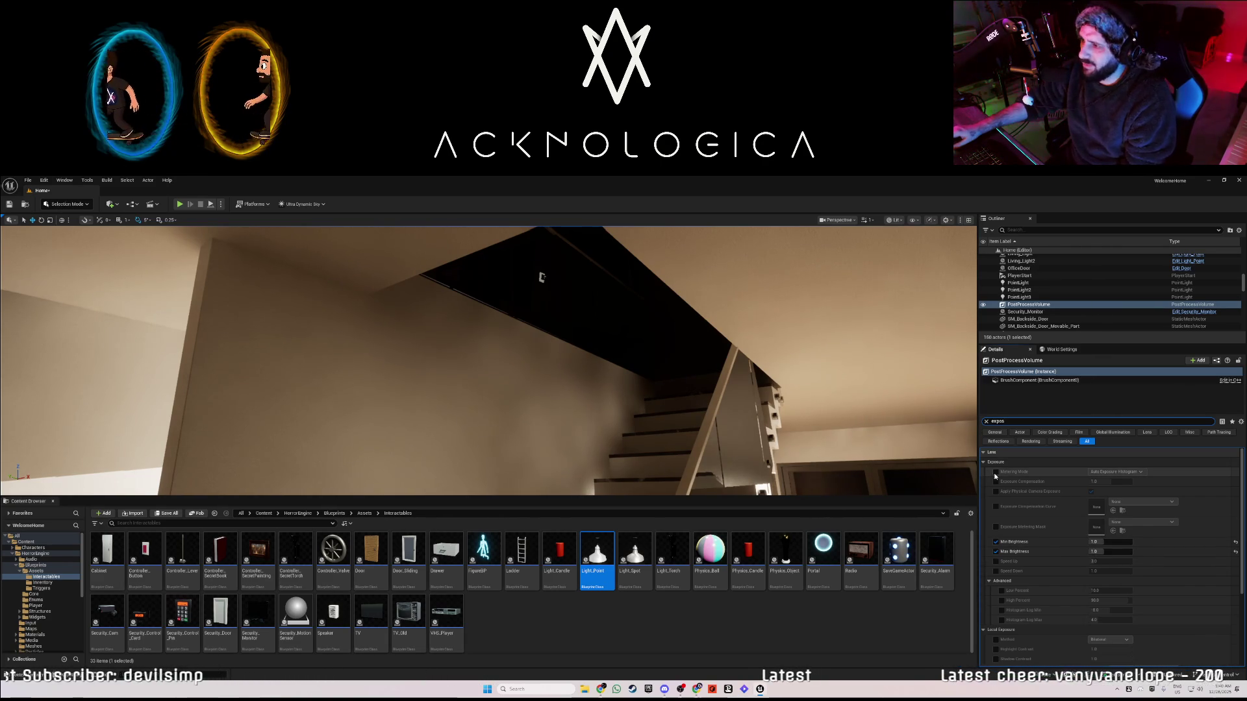
scroll(1031, 551, "down", 2)
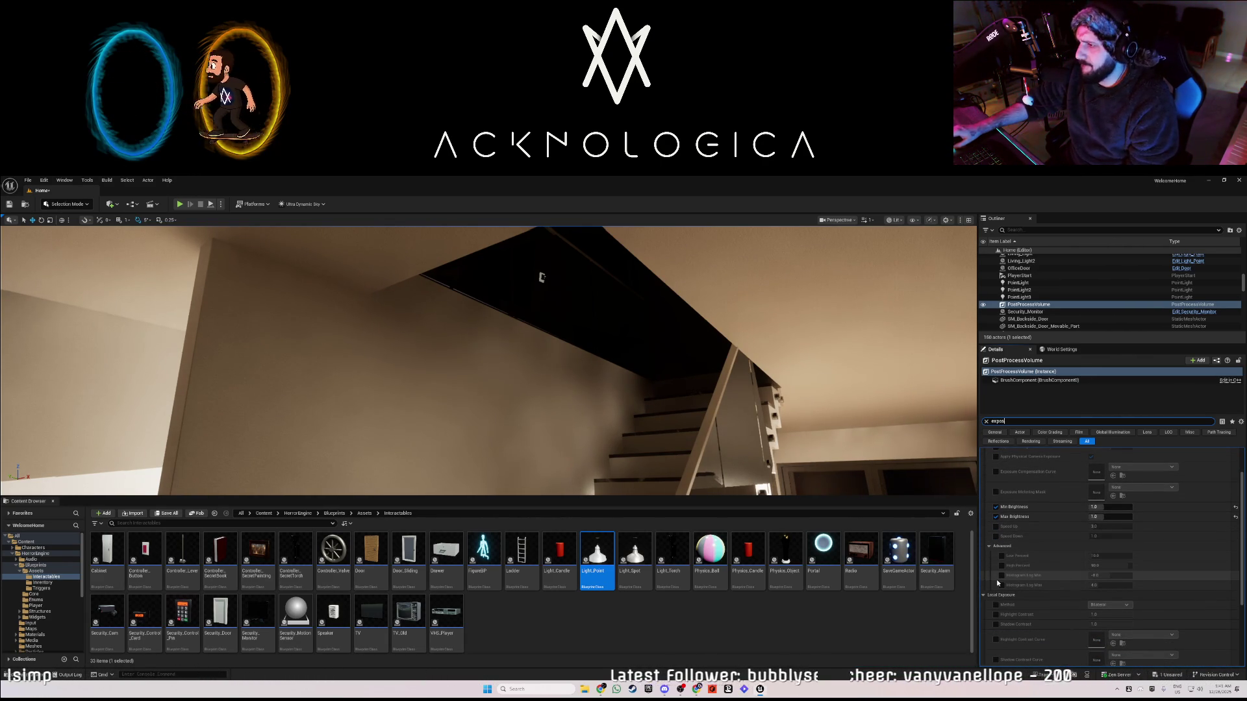
scroll(996, 579, "down", 2)
scroll(1036, 598, "down", 3)
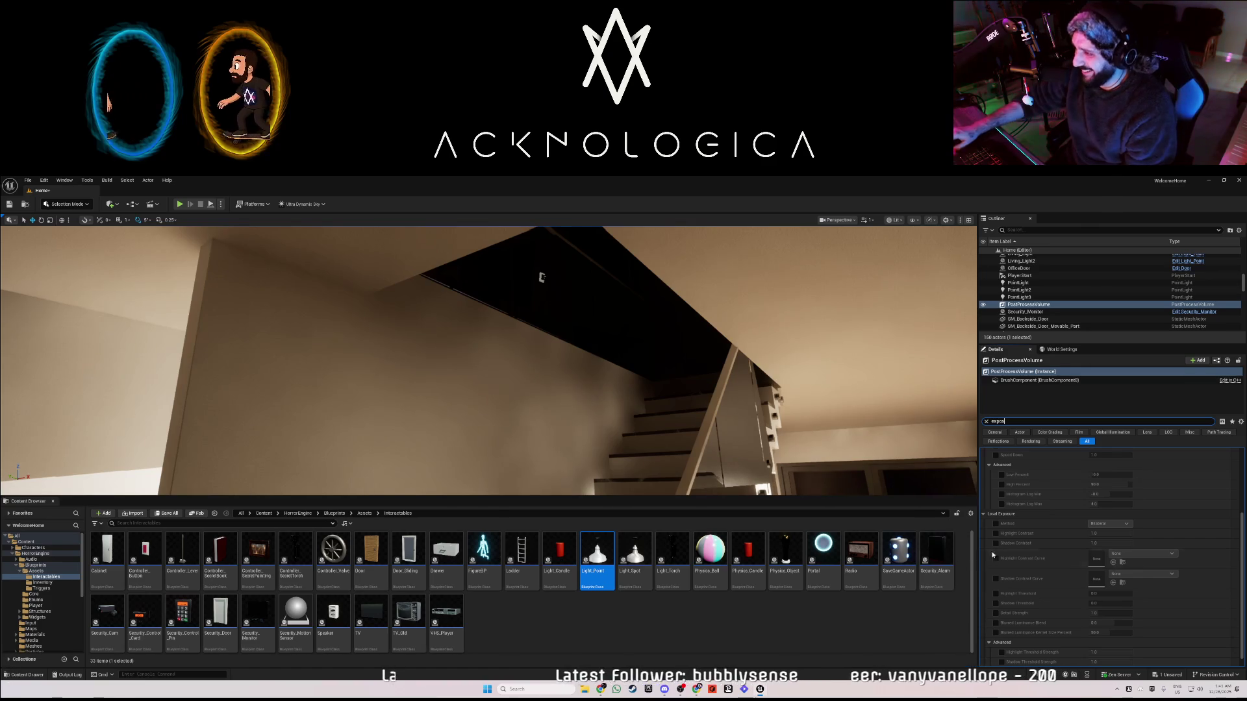
scroll(1047, 586, "down", 1)
scroll(1046, 581, "up", 5)
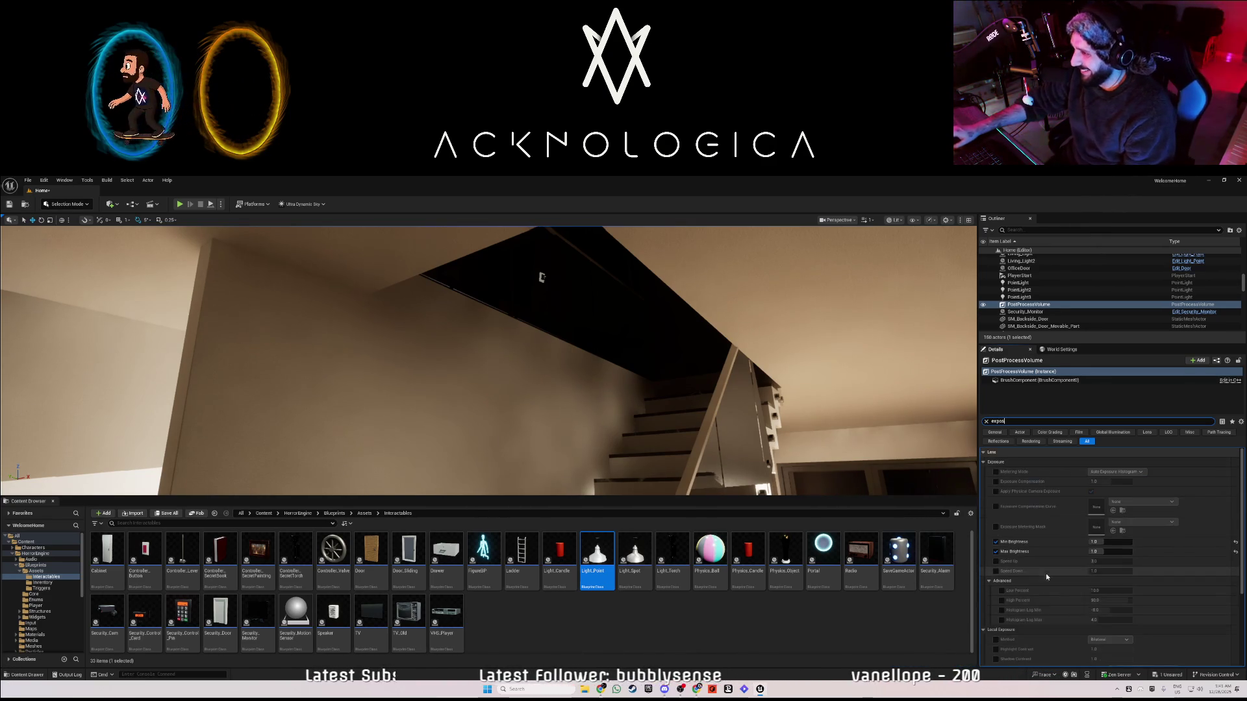
left_click(1105, 541)
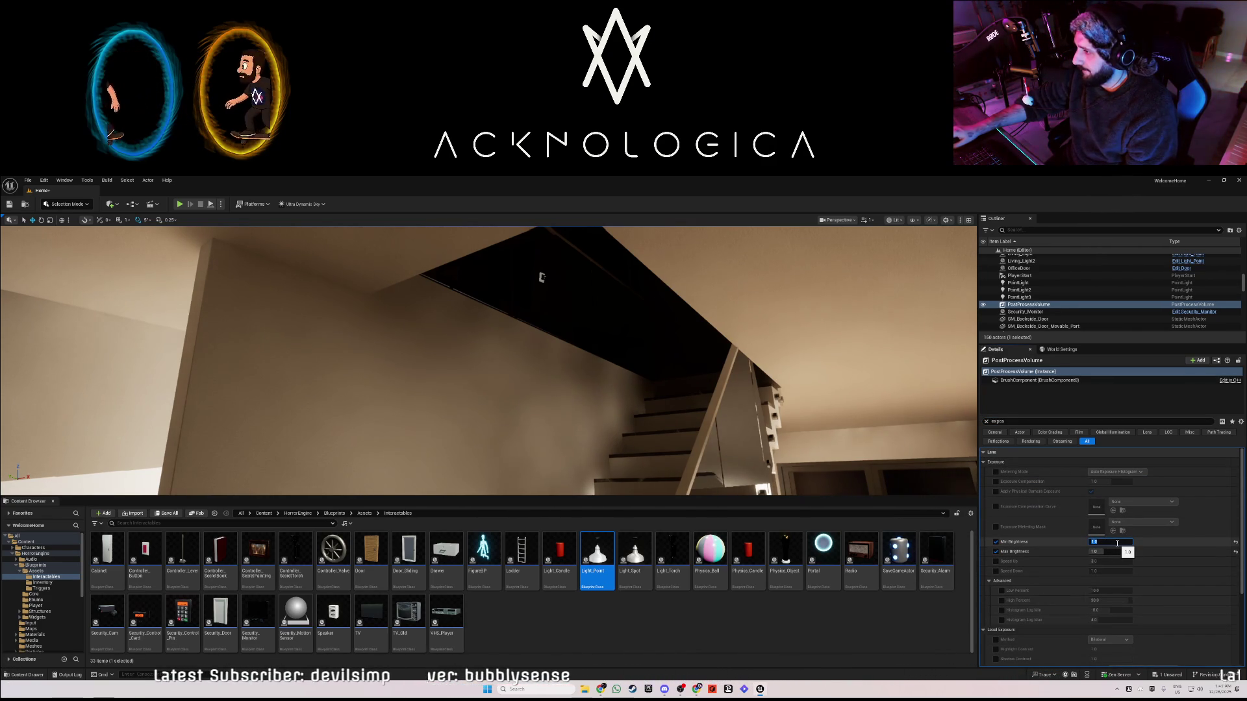
- Try Auto Exposure Basic and Manual metering, then return to Auto Exposure Histogram
left_click(1092, 473)
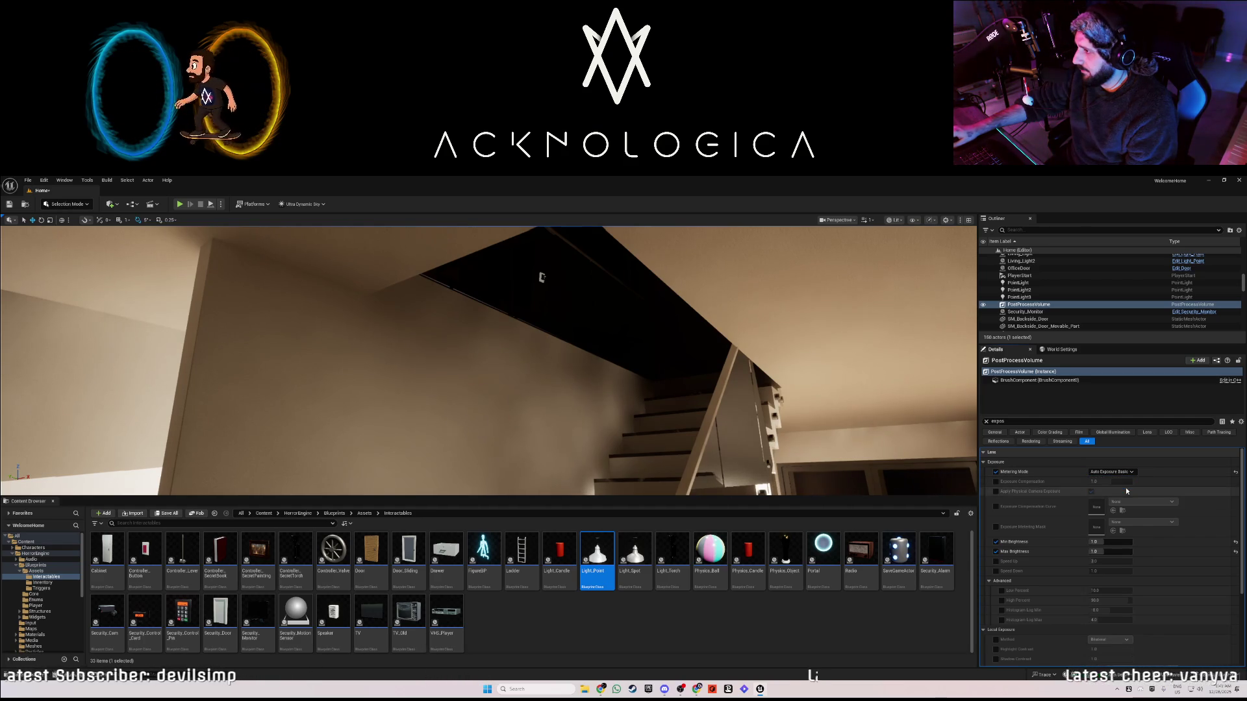
left_click(1125, 486)
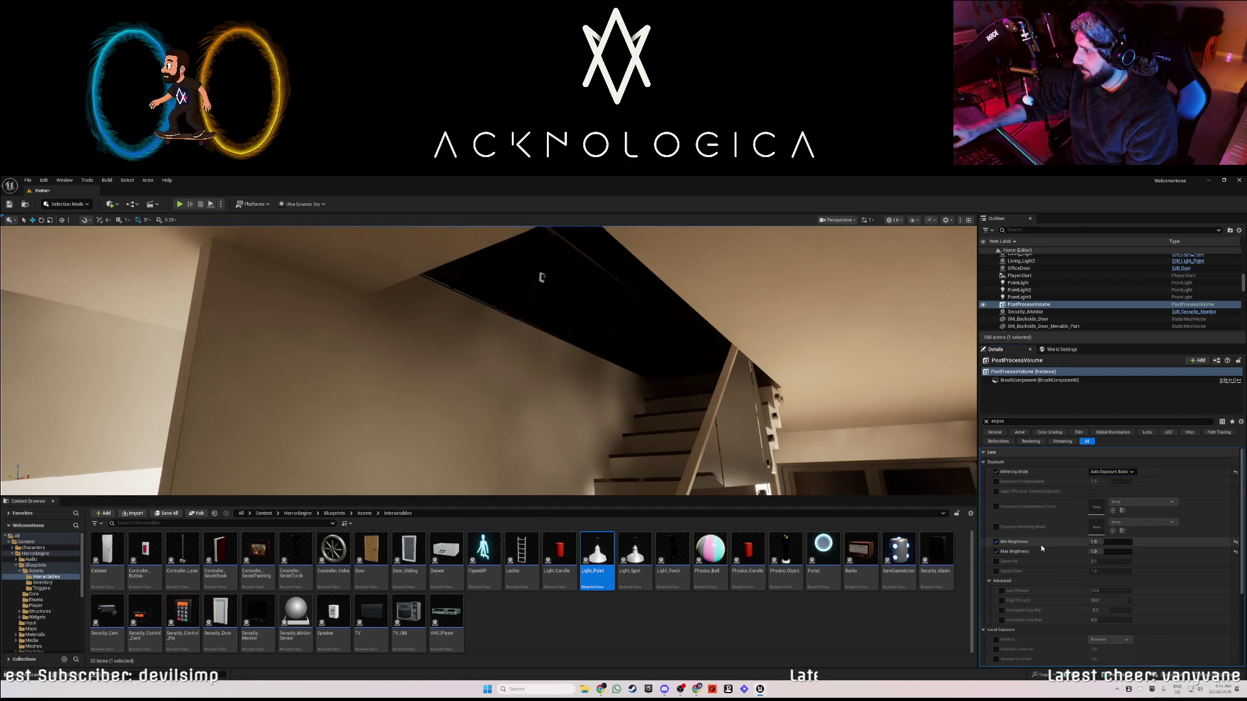
left_click(1125, 474)
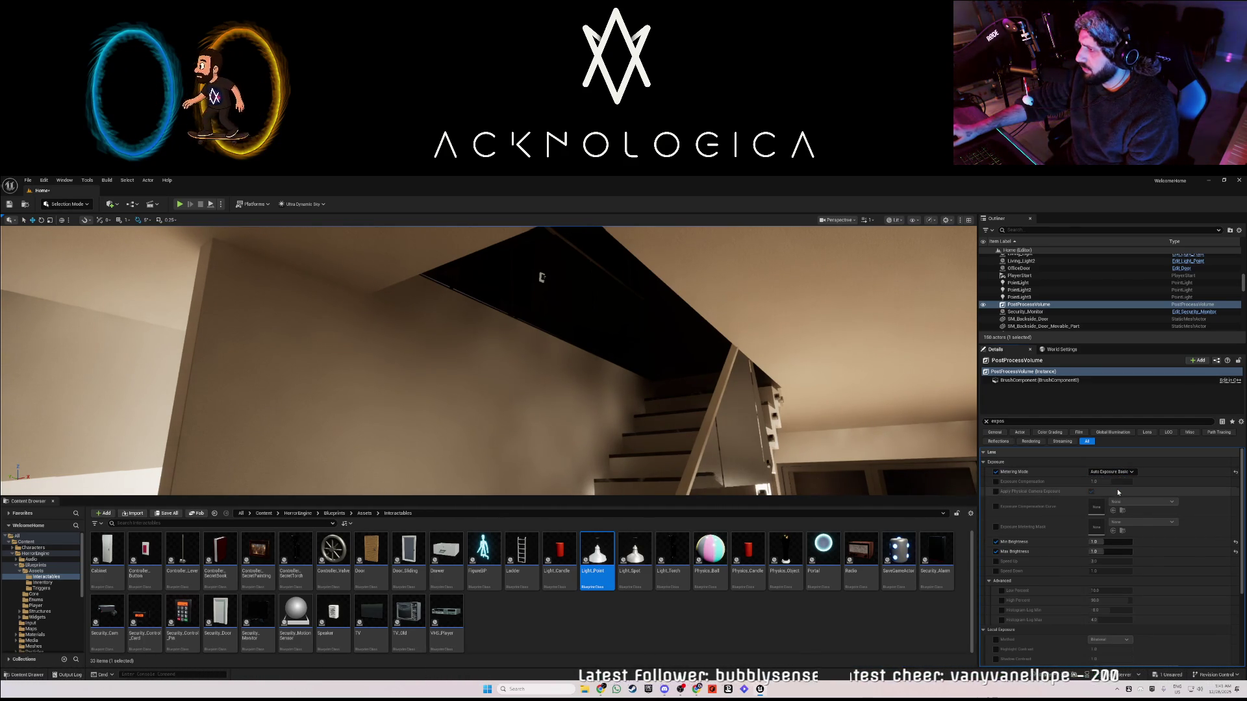
left_click(1117, 493)
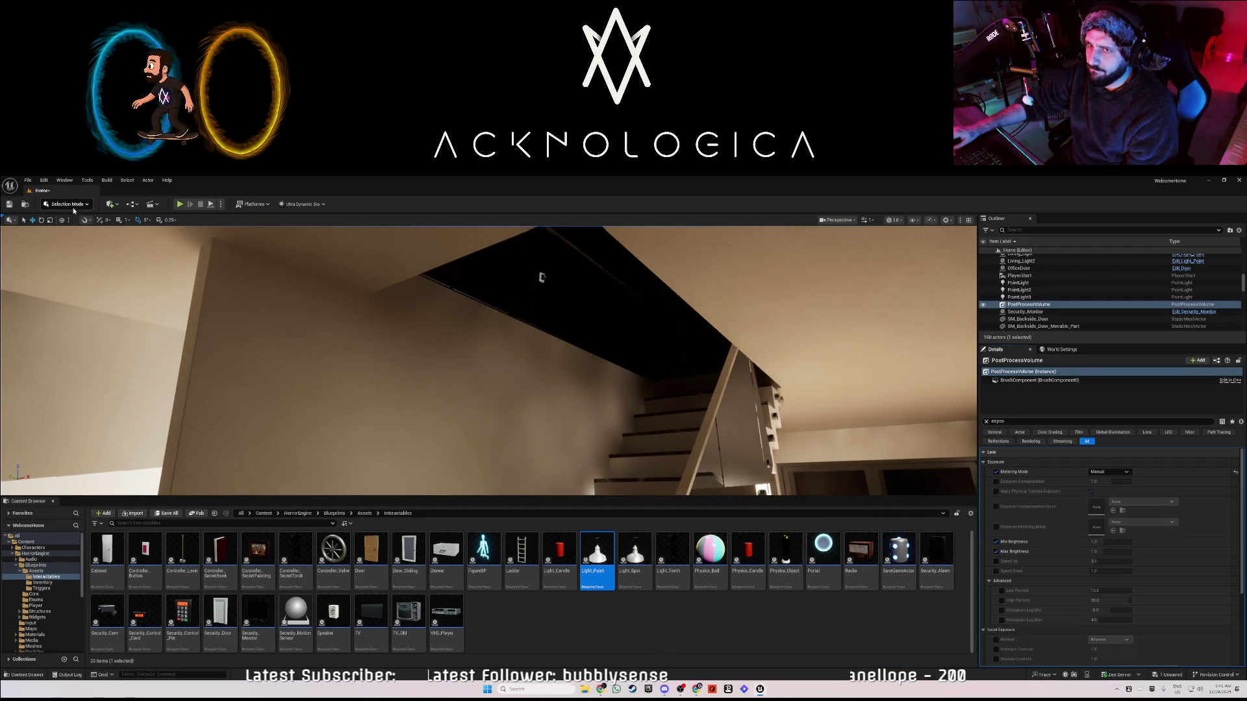
mouse_move(493, 363)
left_mouse_down()
mouse_move(494, 247)
mouse_move(377, 306)
left_mouse_up()
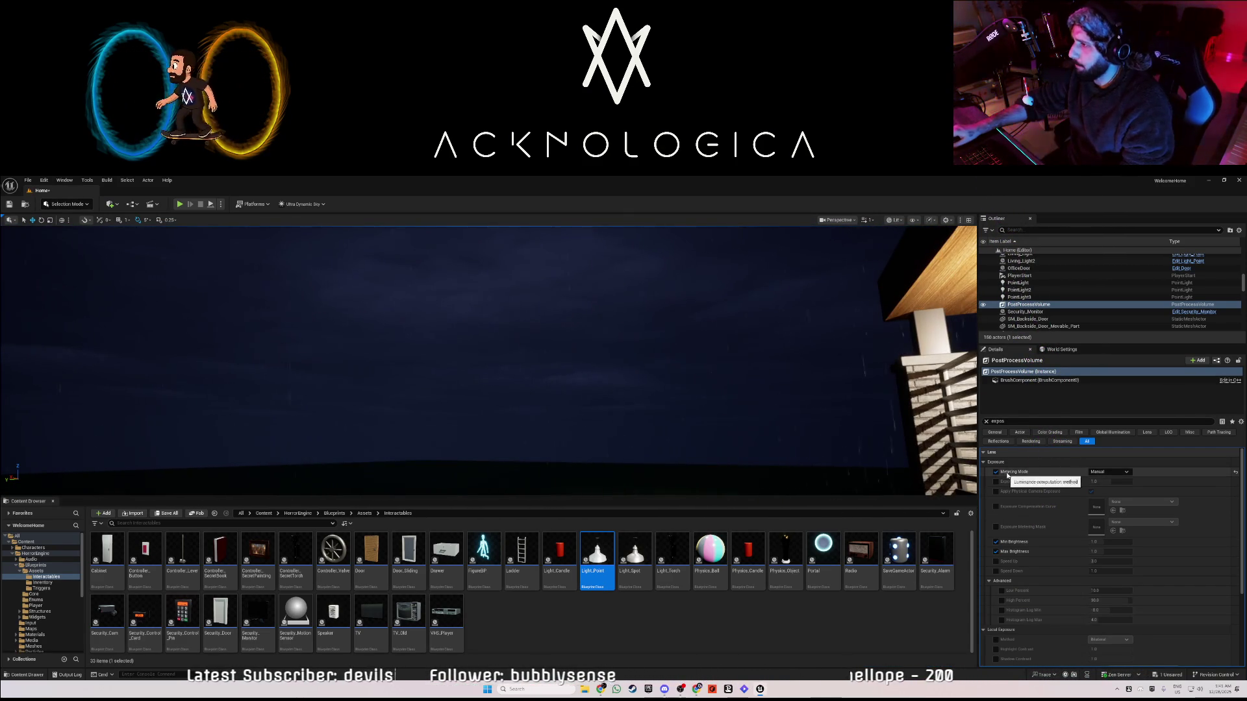
left_click(1109, 471)
left_click(1112, 481)
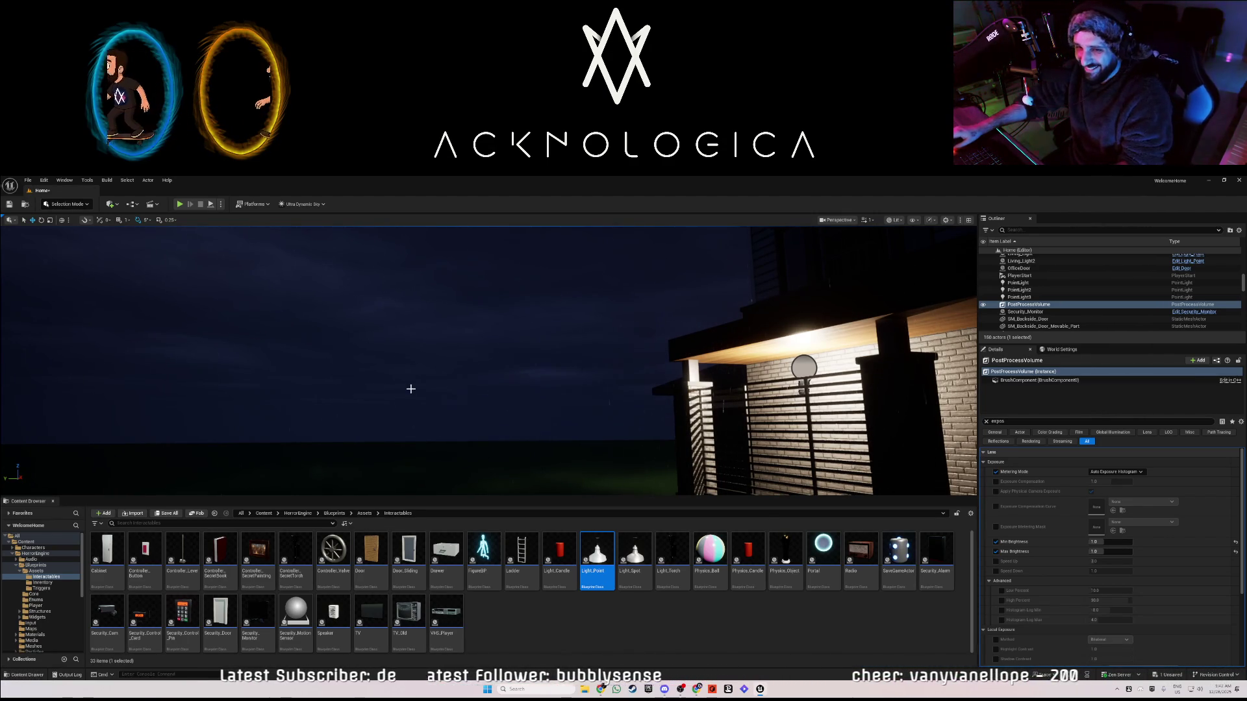
left_click_drag(488, 394, 489, 394)
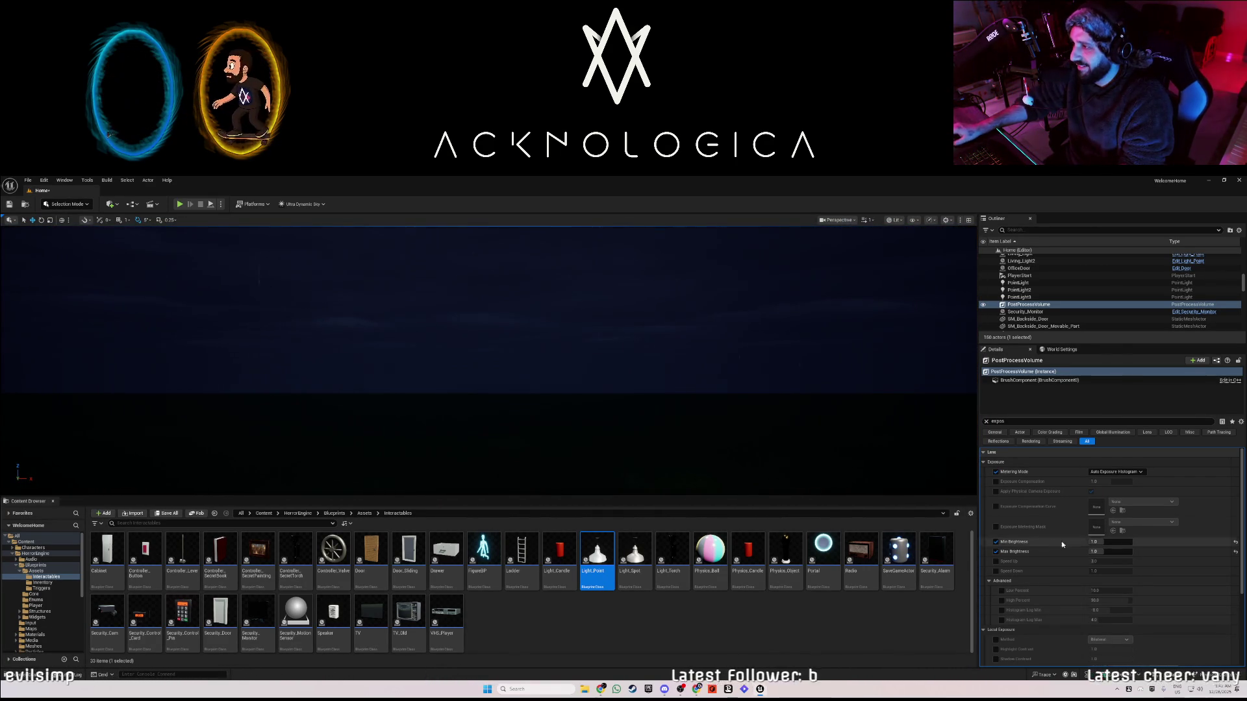
- Set the exposure Min and Max Brightness to 0.5
left_click(1110, 542)
type("0.")
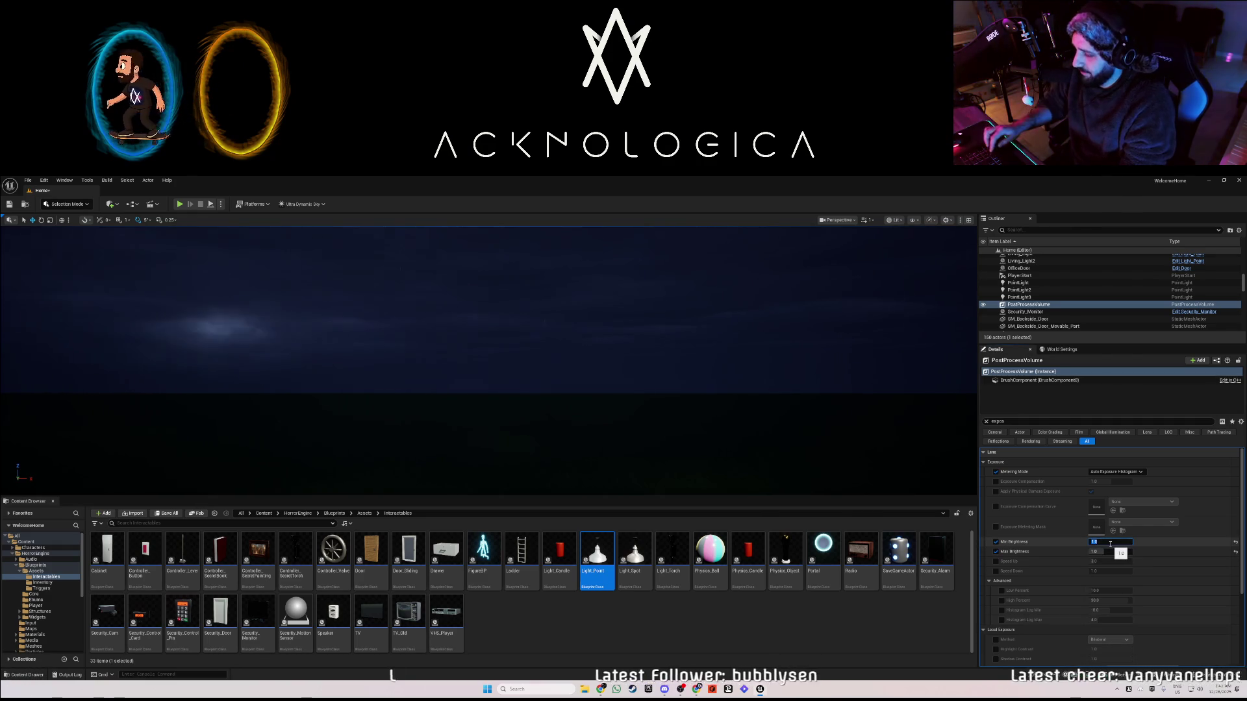
type("0.5")
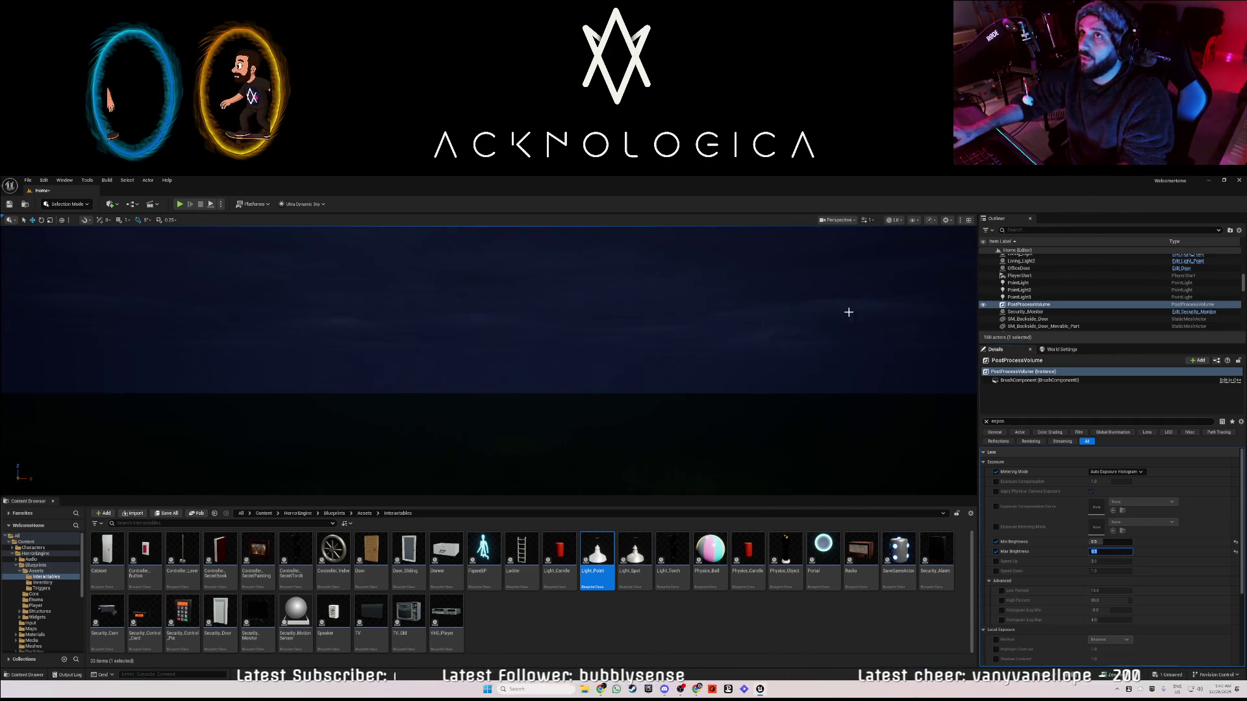
key("Return")
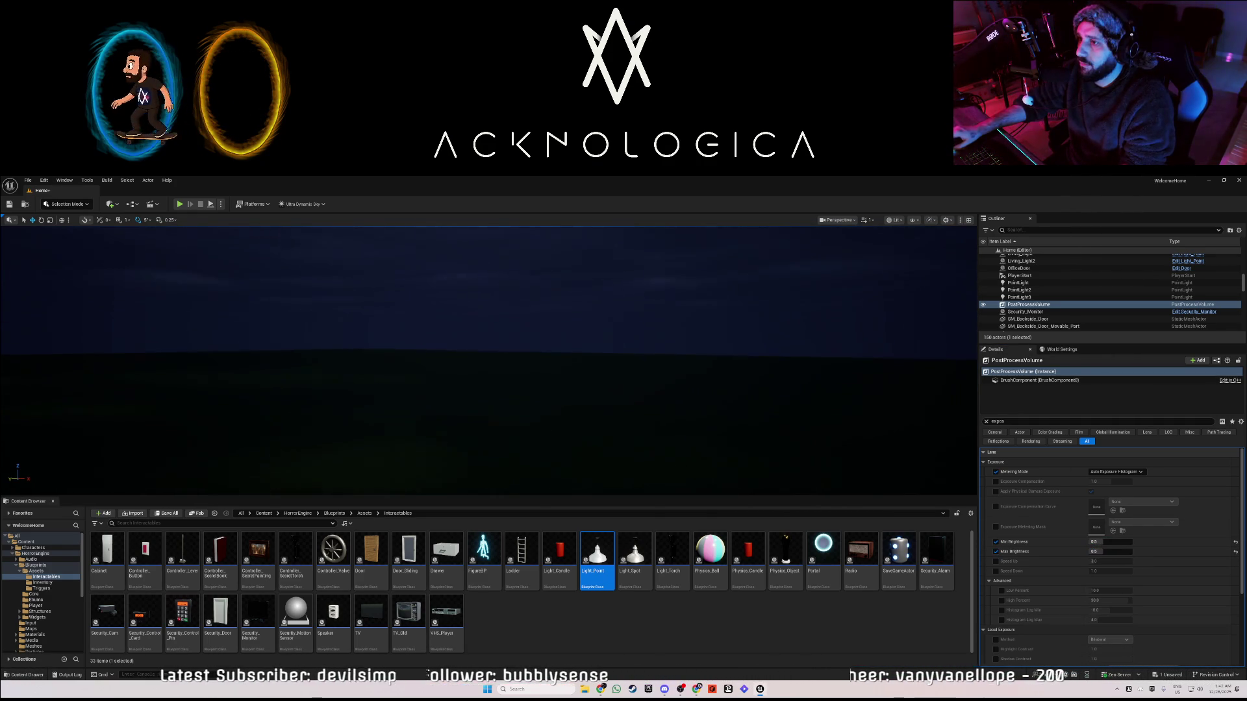
key("w")
key("w")
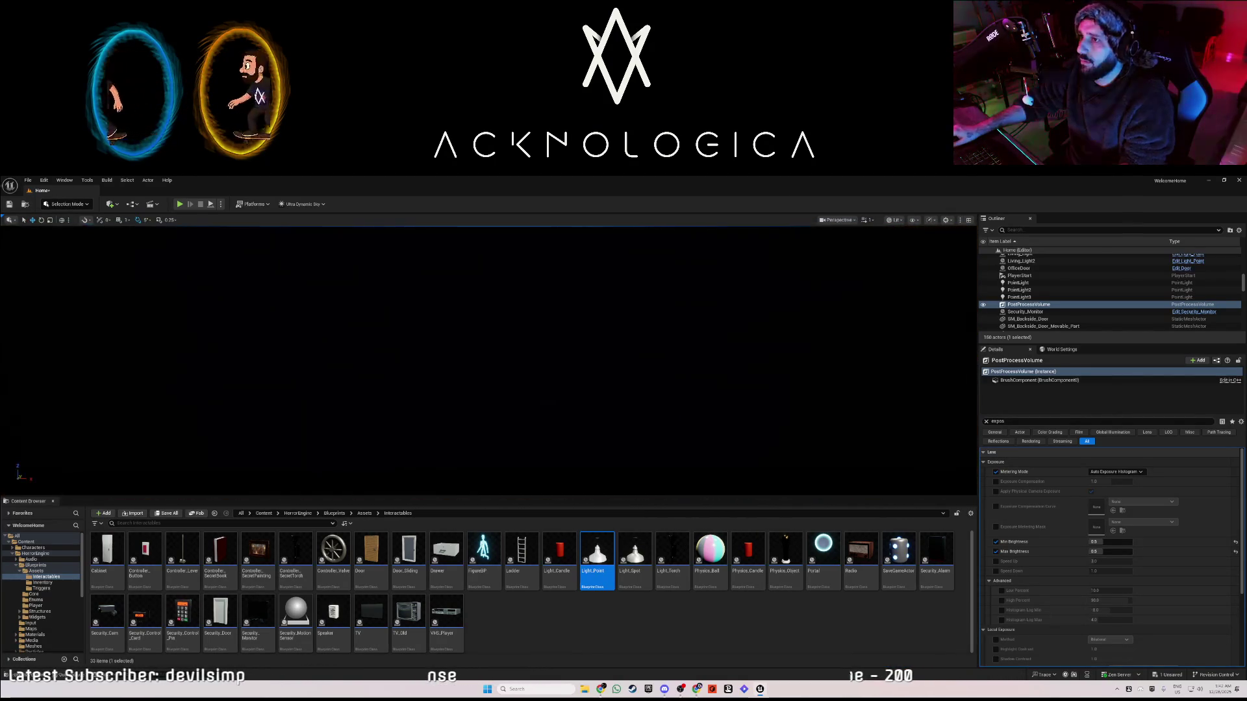
key("w")
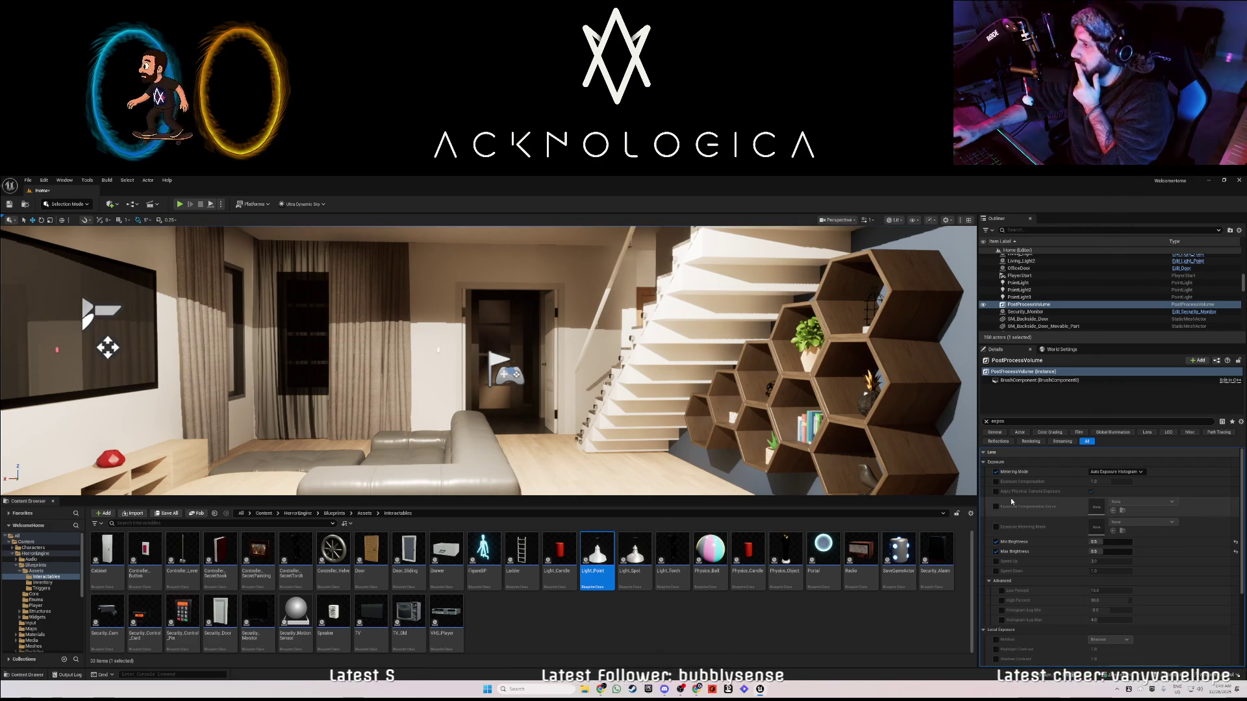
- Switch metering mode to Auto Exposure Basic and save the level
left_click(1115, 471)
left_click(1102, 490)
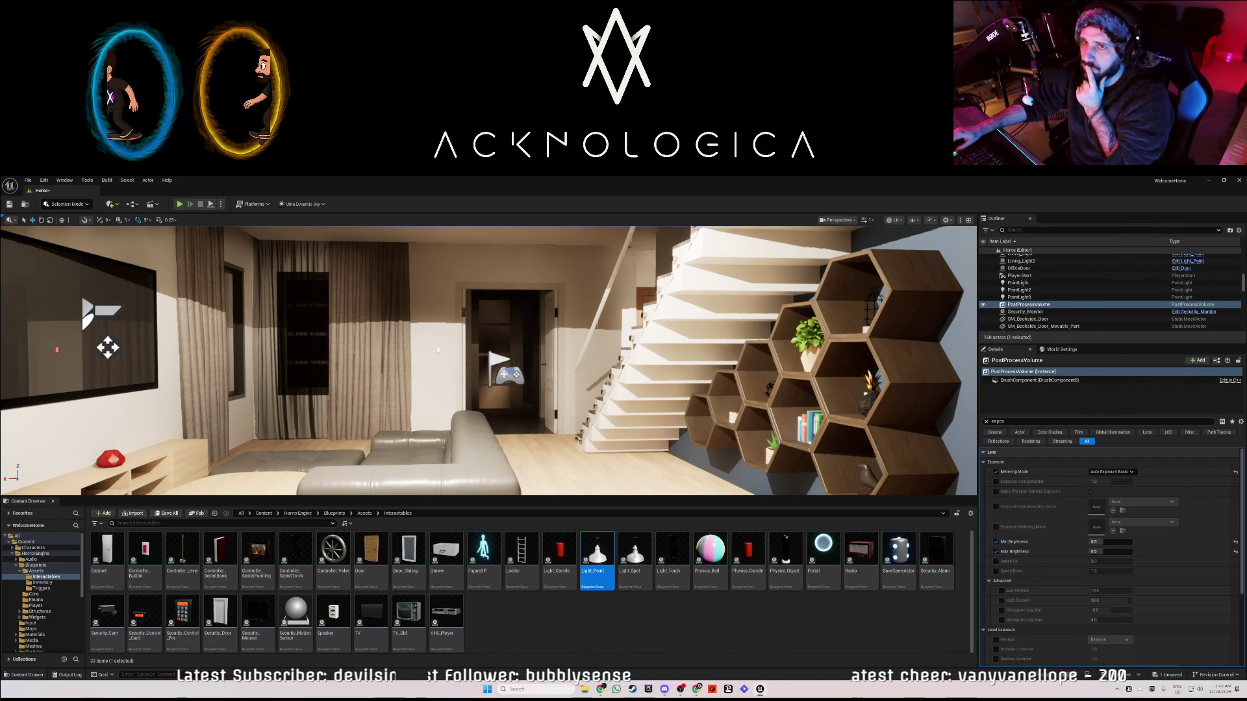
key("ctrl+s")
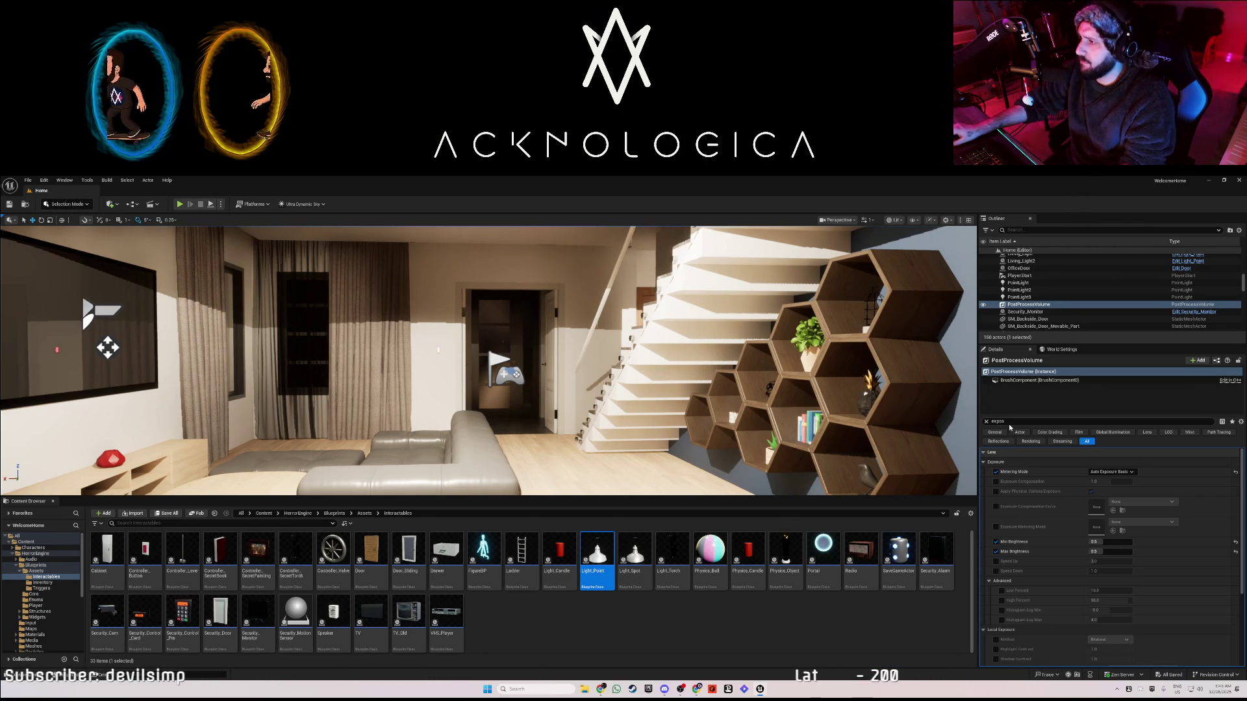
- Check the Unbound setting, clear the Details filter, and test-play the level
type("unb")
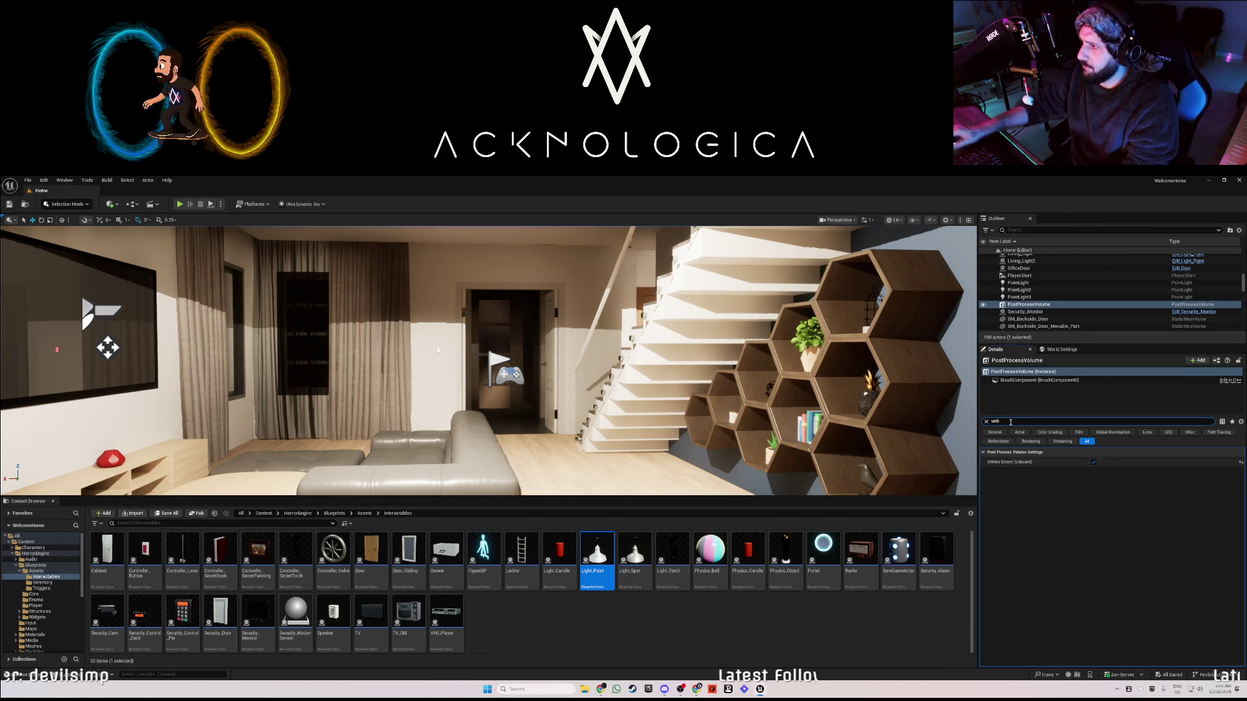
key("BackSpace")
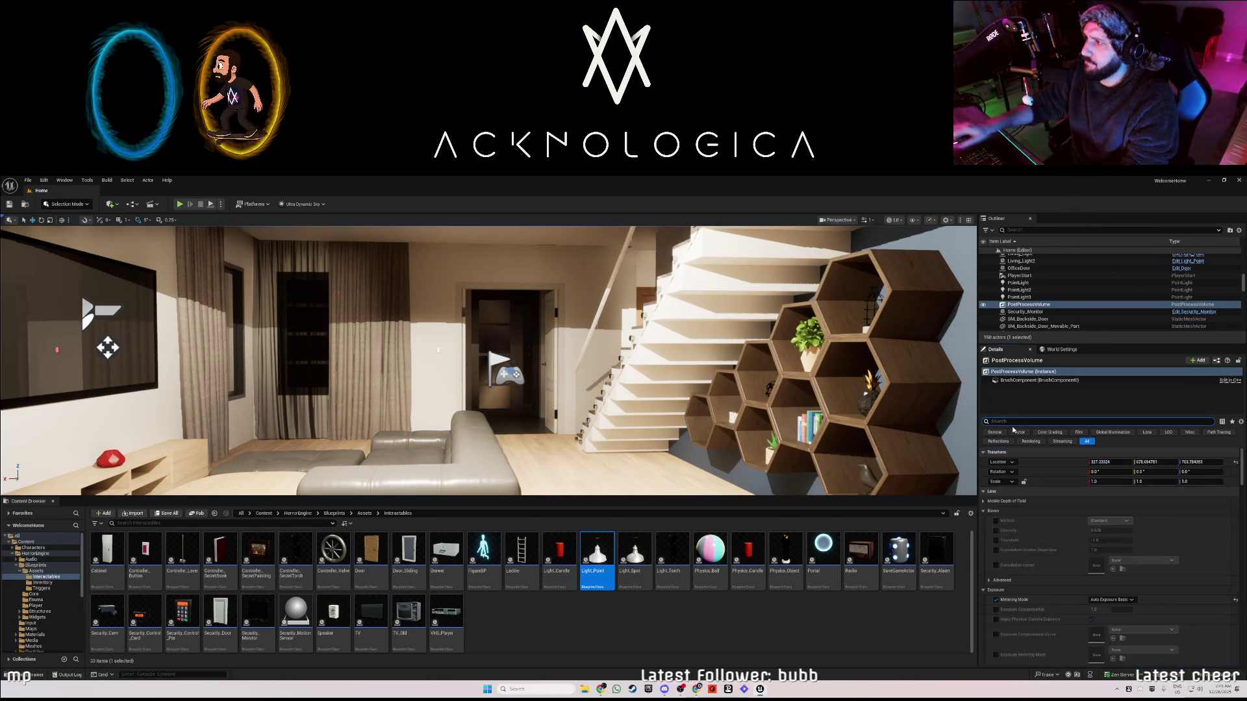
left_click(181, 204)
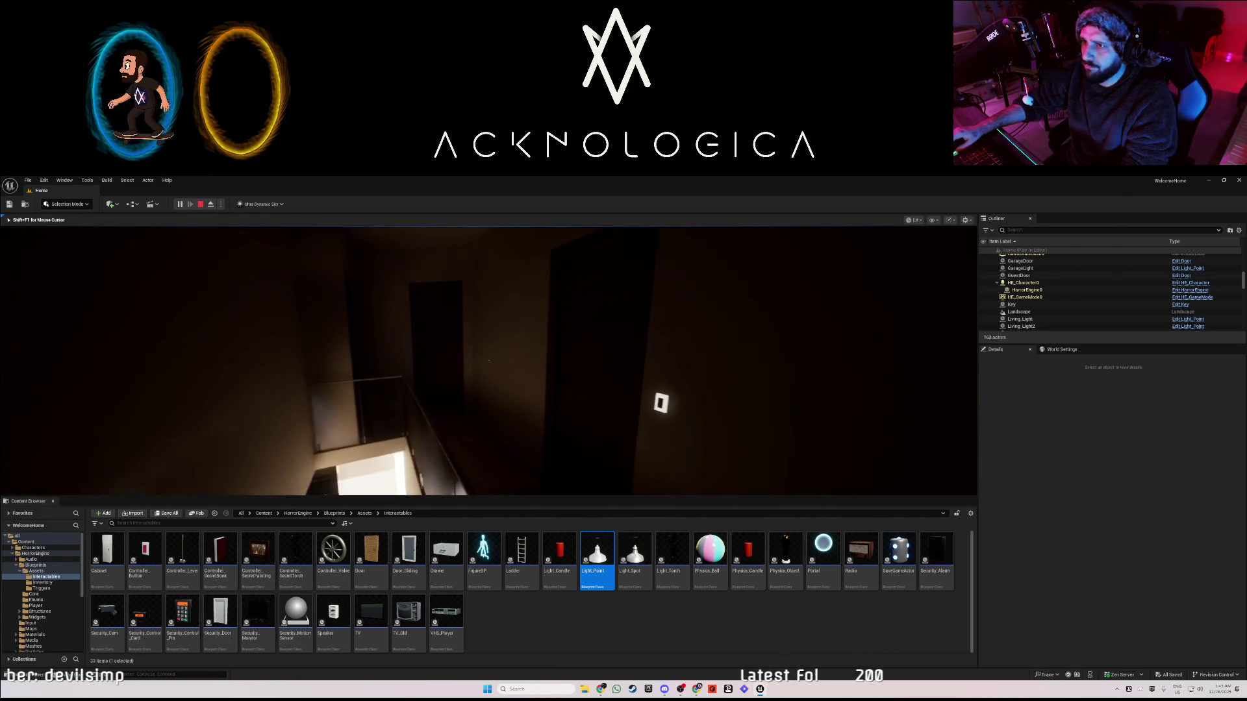
key("Escape")
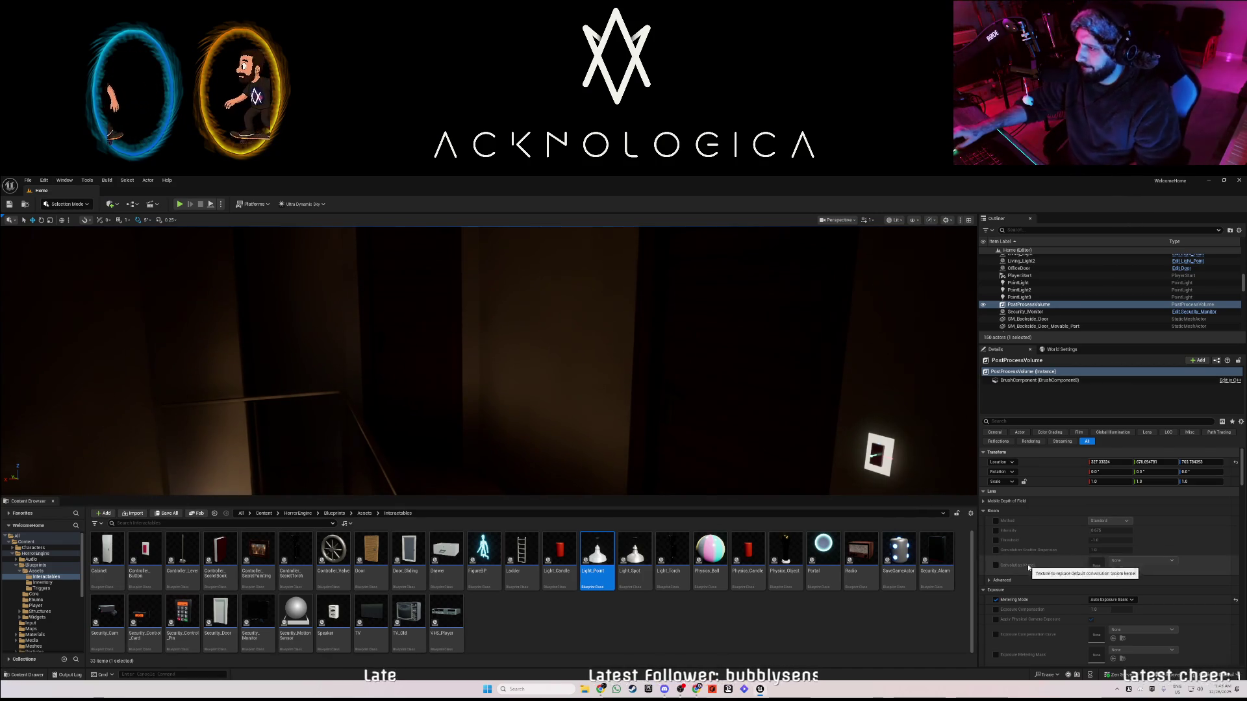
- Set exposure metering to Manual and test-play the brighter result
left_click(1112, 599)
left_click(1110, 622)
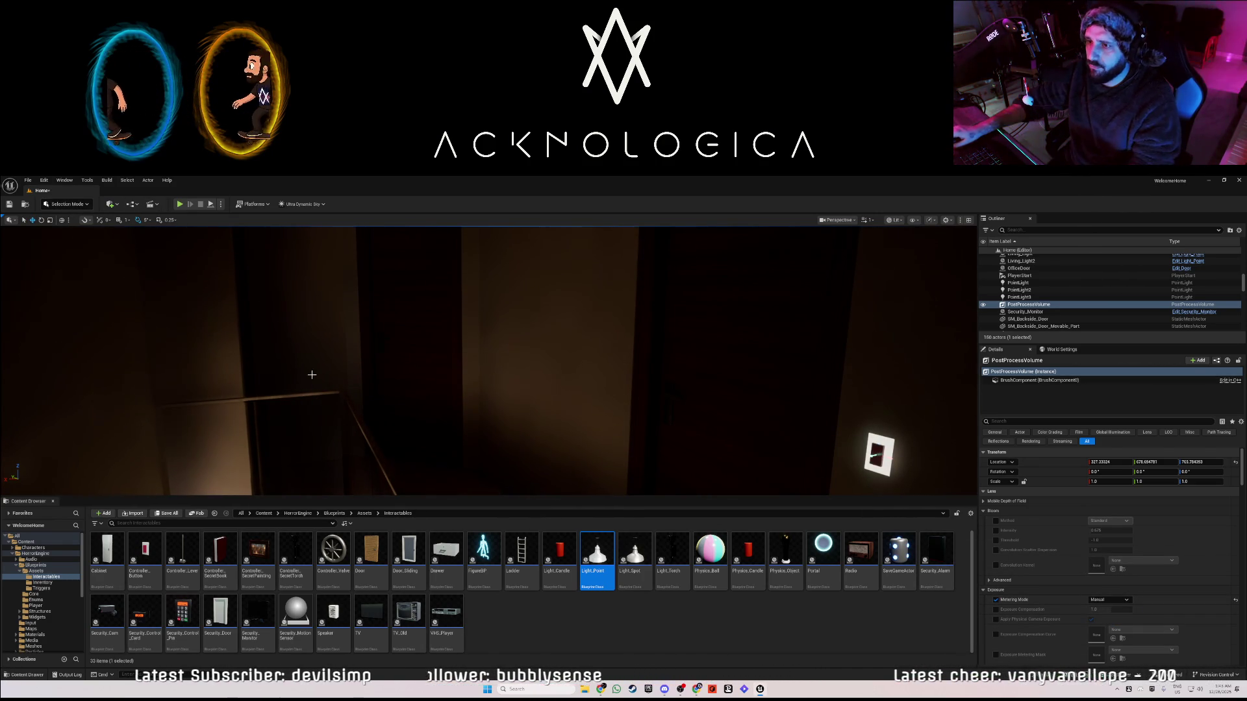
left_click(180, 204)
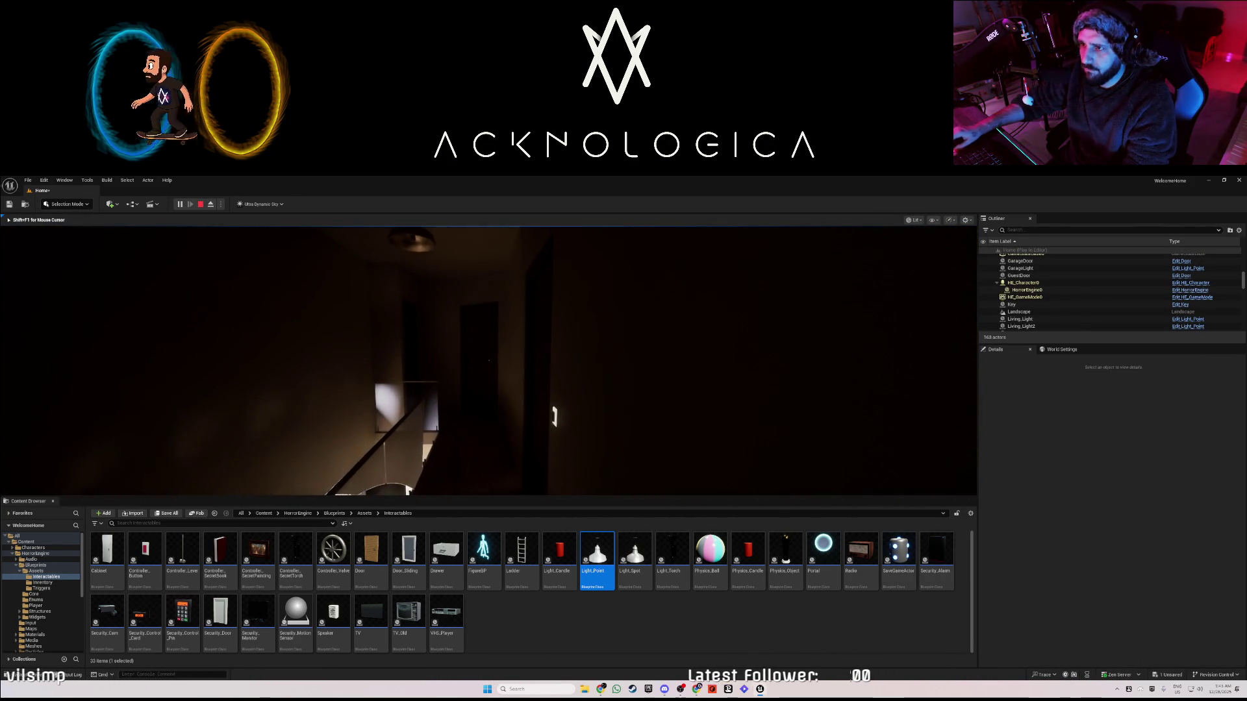
key("Escape")
mouse_move(223, 310)
left_mouse_down()
mouse_move(273, 304)
mouse_move(247, 309)
mouse_move(393, 345)
left_mouse_up()
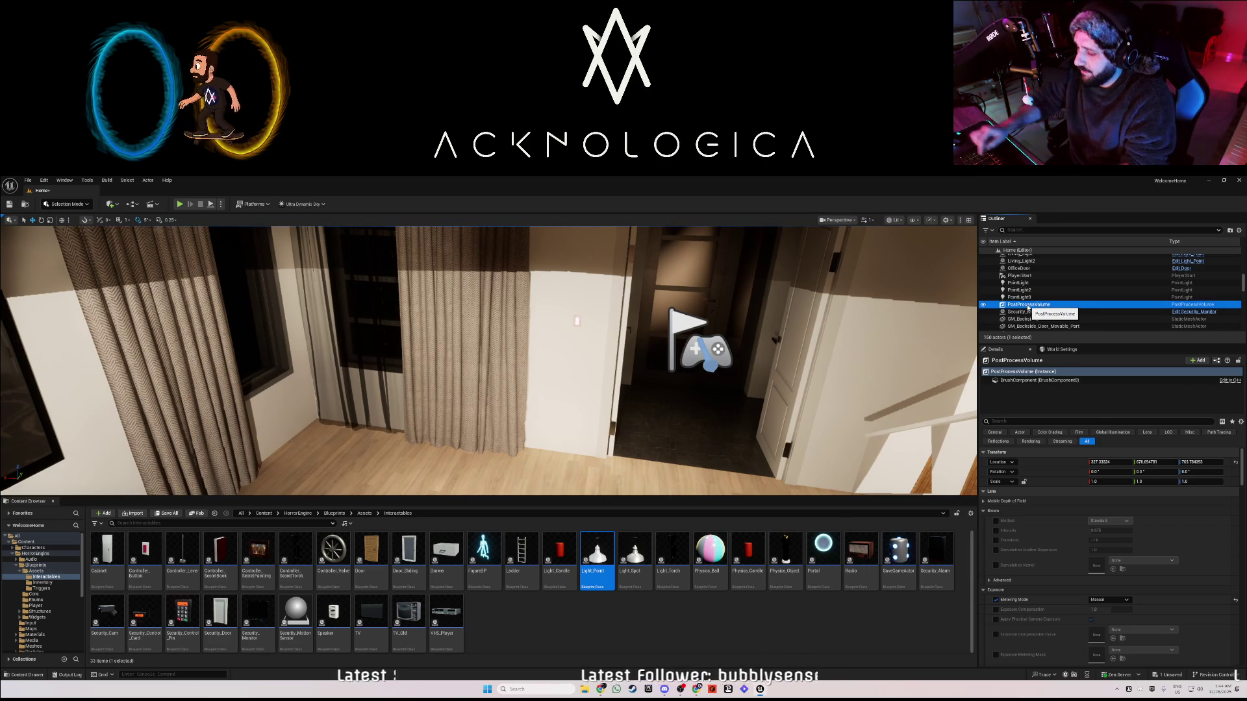
- Delete the PostProcessVolume and fly to the hallway with the red wall switch
key("Delete")
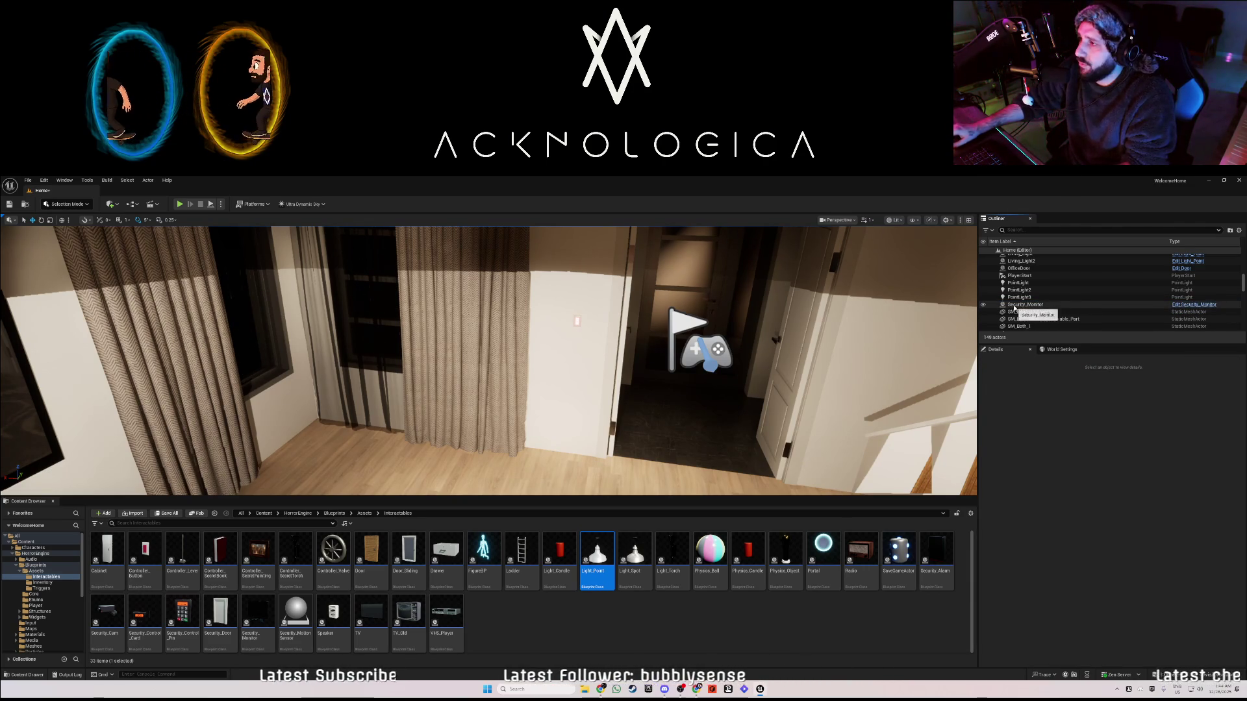
mouse_move(872, 290)
left_mouse_down()
mouse_move(766, 370)
mouse_move(621, 382)
left_mouse_up()
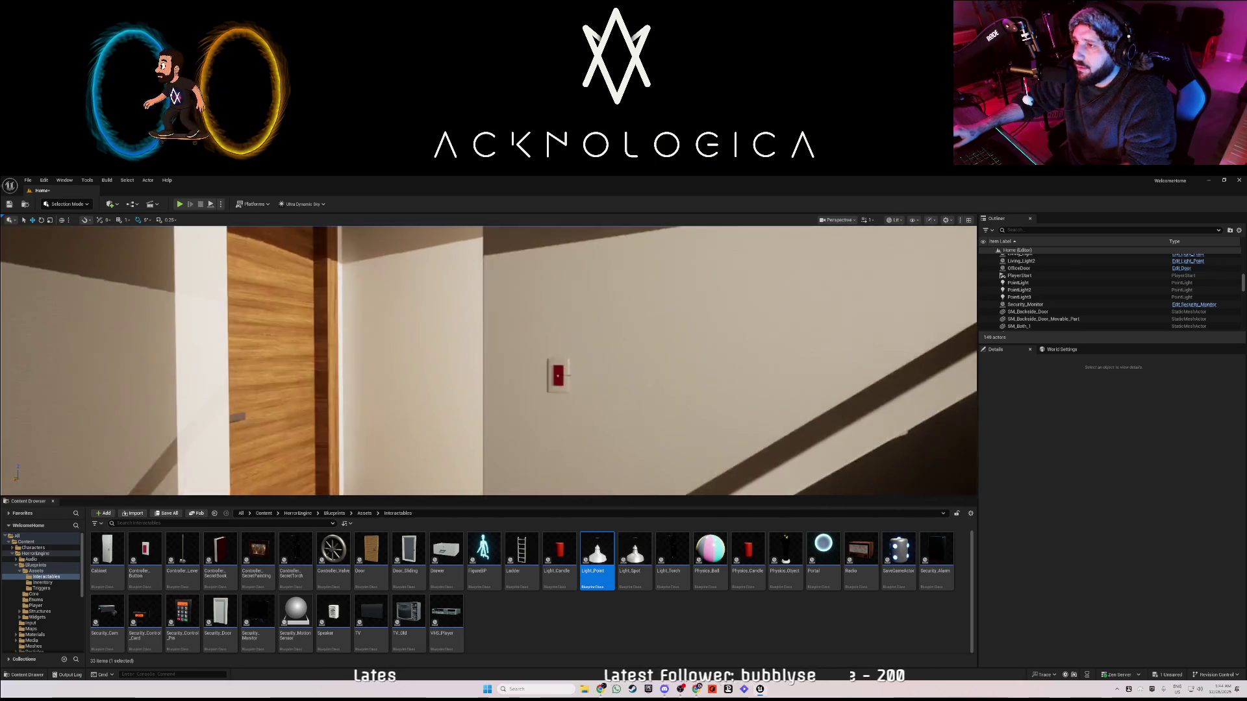
mouse_move(621, 382)
left_mouse_down()
mouse_move(875, 430)
mouse_move(669, 390)
mouse_move(942, 316)
left_mouse_up()
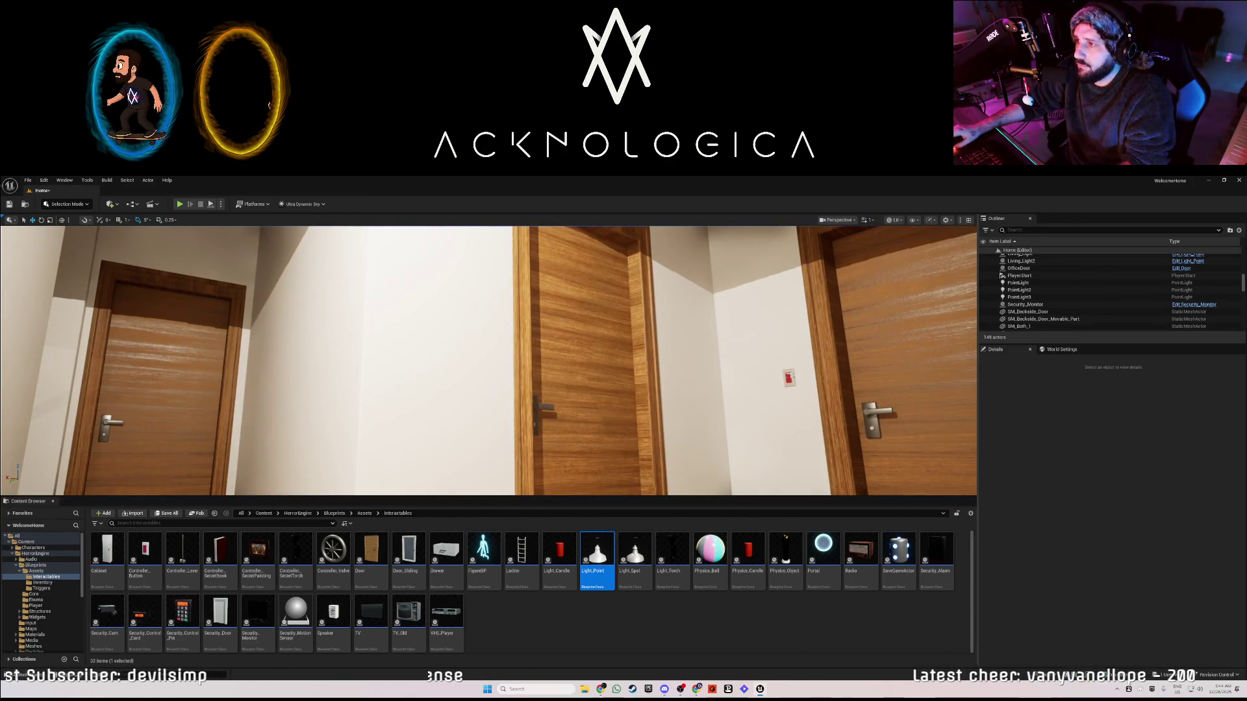
- Duplicate the red wall switch as Controller_Button6, rotate it, and place it beside the bathroom door frame
left_click(789, 378)
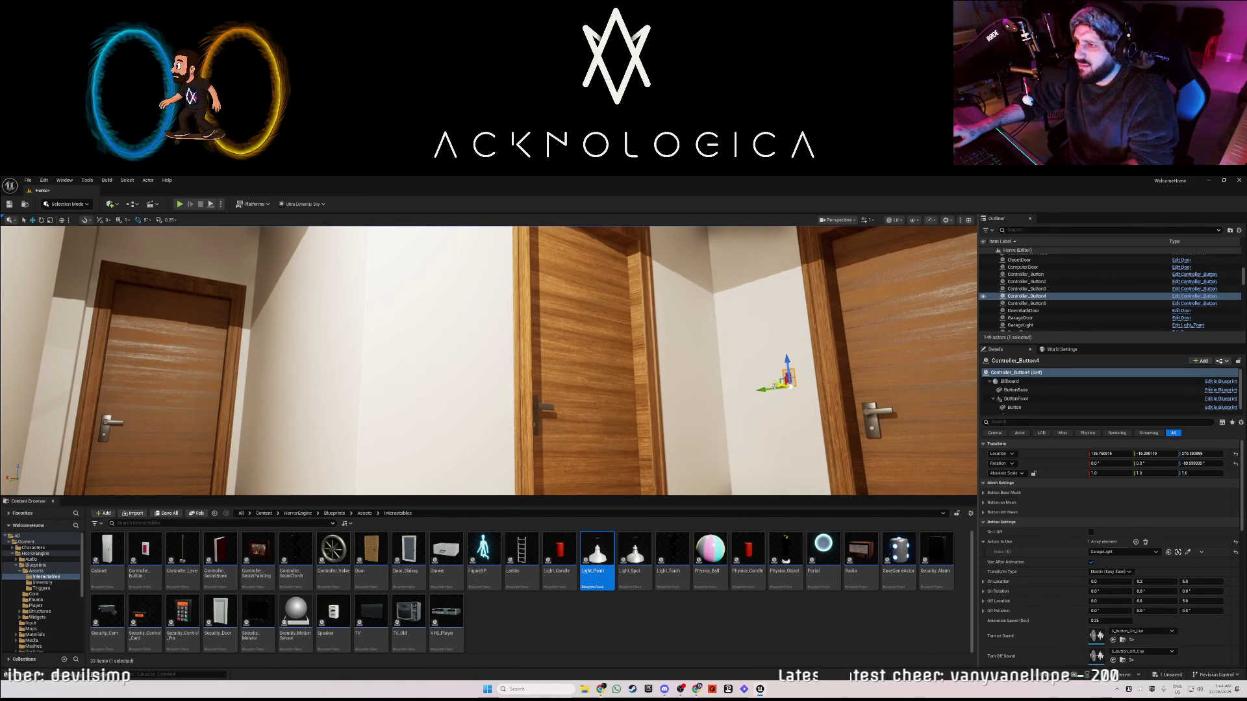
mouse_move(770, 388)
left_mouse_down("alt")
mouse_move(718, 388)
mouse_move(780, 389)
left_mouse_up("alt")
key("e")
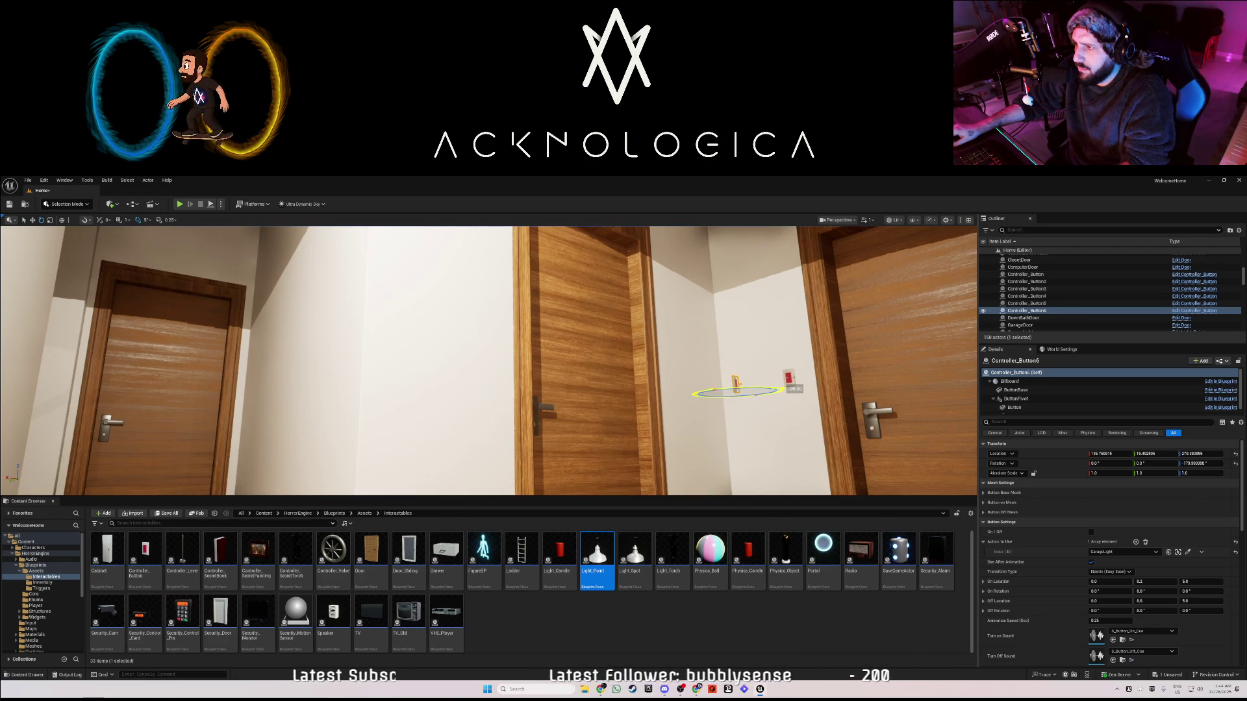
key("w")
mouse_move(717, 390)
left_mouse_down()
mouse_move(465, 389)
mouse_move(464, 371)
mouse_move(507, 397)
left_mouse_up()
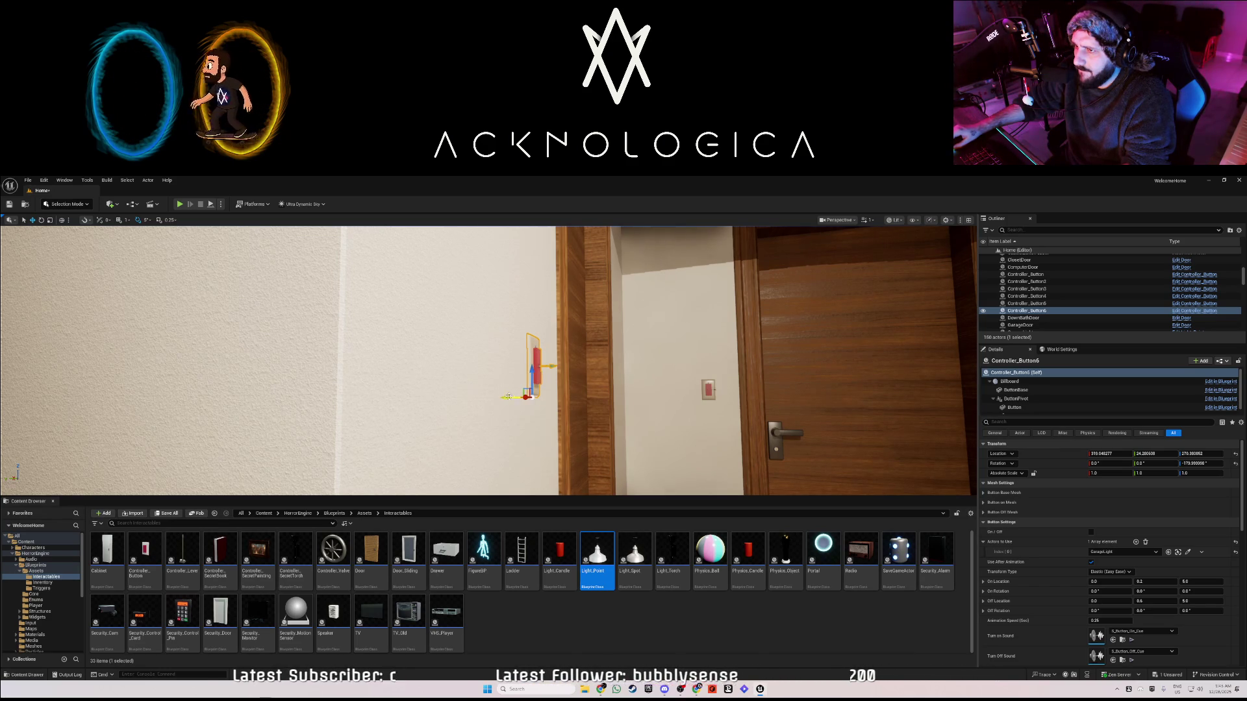
mouse_move(508, 397)
left_mouse_down()
mouse_move(481, 383)
mouse_move(500, 393)
left_mouse_up()
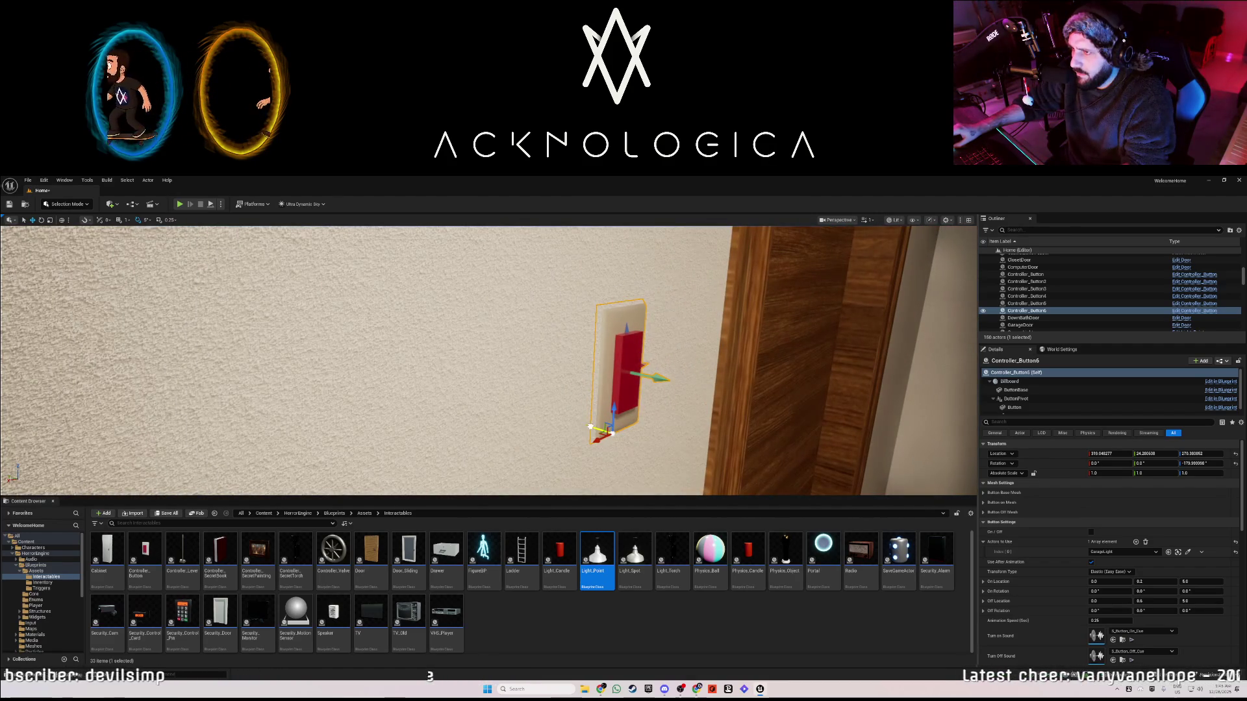
left_click_drag(658, 378, 661, 378)
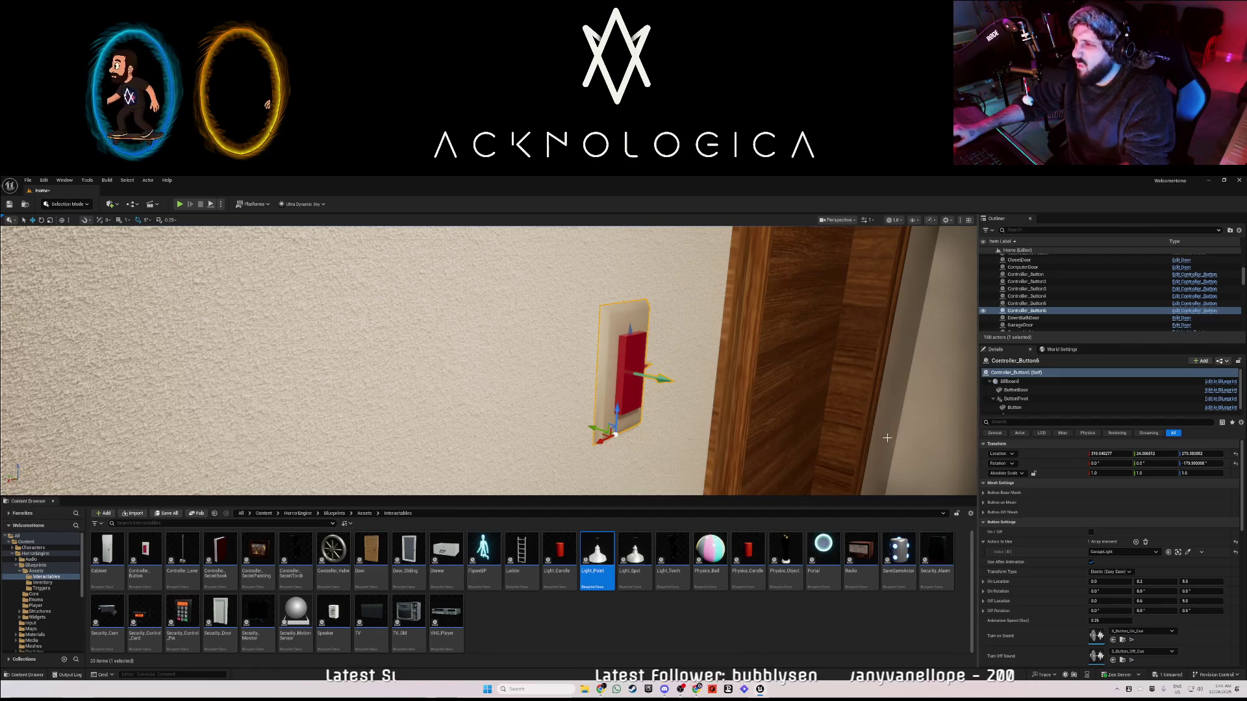
- Place a new Light_Point lamp from the Content Browser inside the dark bathroom
left_click_drag(791, 428, 838, 402)
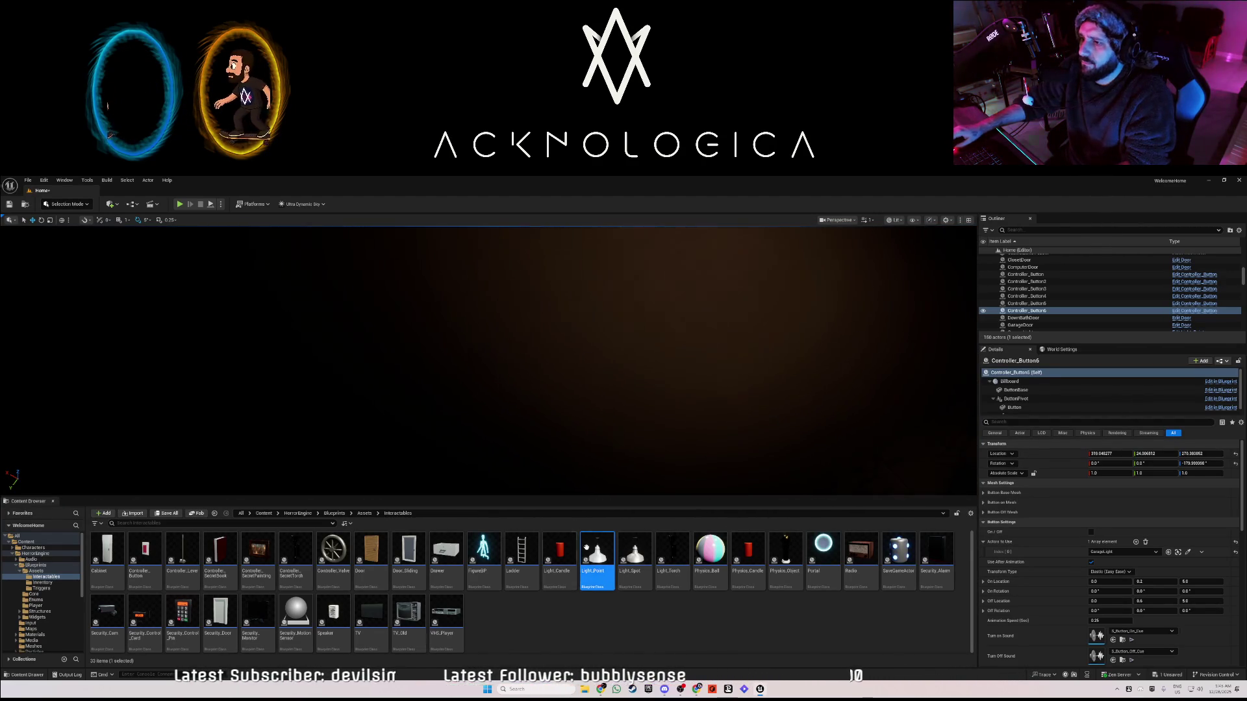
scroll(580, 341, "up", 5)
left_click(580, 341)
mouse_move(580, 340)
left_mouse_down()
mouse_move(597, 312)
mouse_move(677, 290)
mouse_move(718, 365)
mouse_move(649, 422)
mouse_move(527, 487)
mouse_move(519, 454)
mouse_move(604, 455)
left_mouse_up()
double_click(1019, 296)
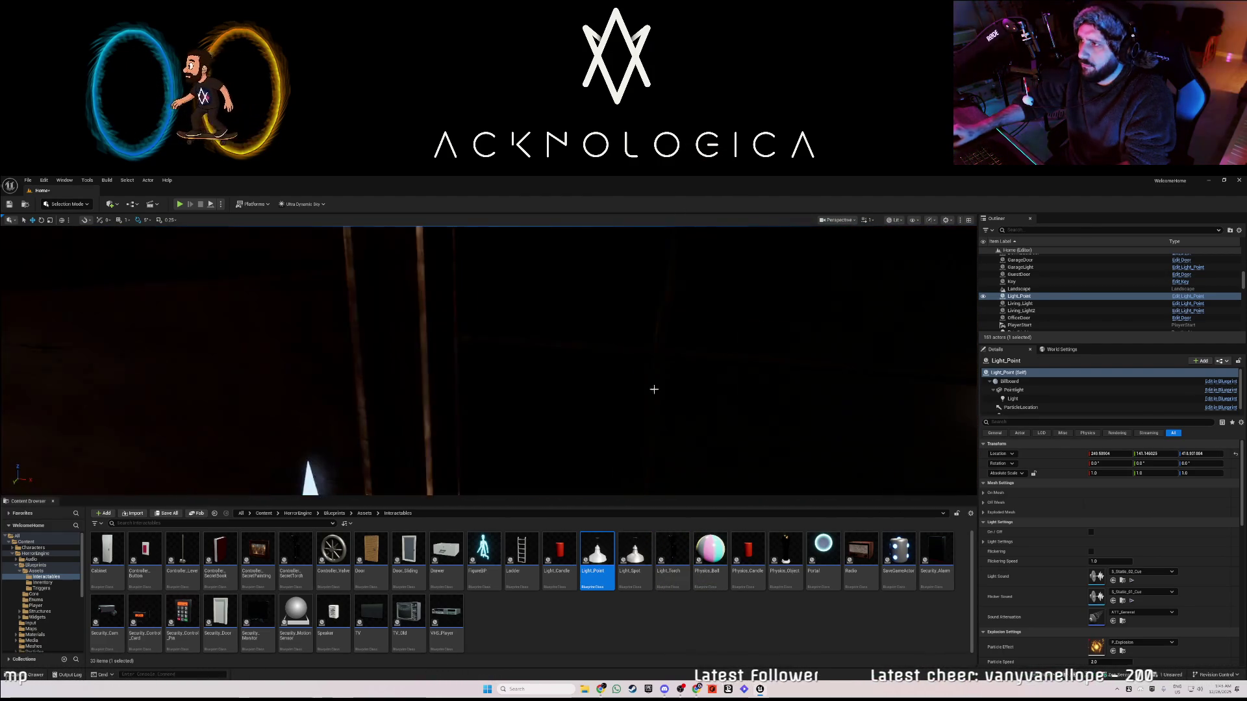
- Rename the new Light_Point lamp to DownBathLight
key("F2")
type("DownBathLight")
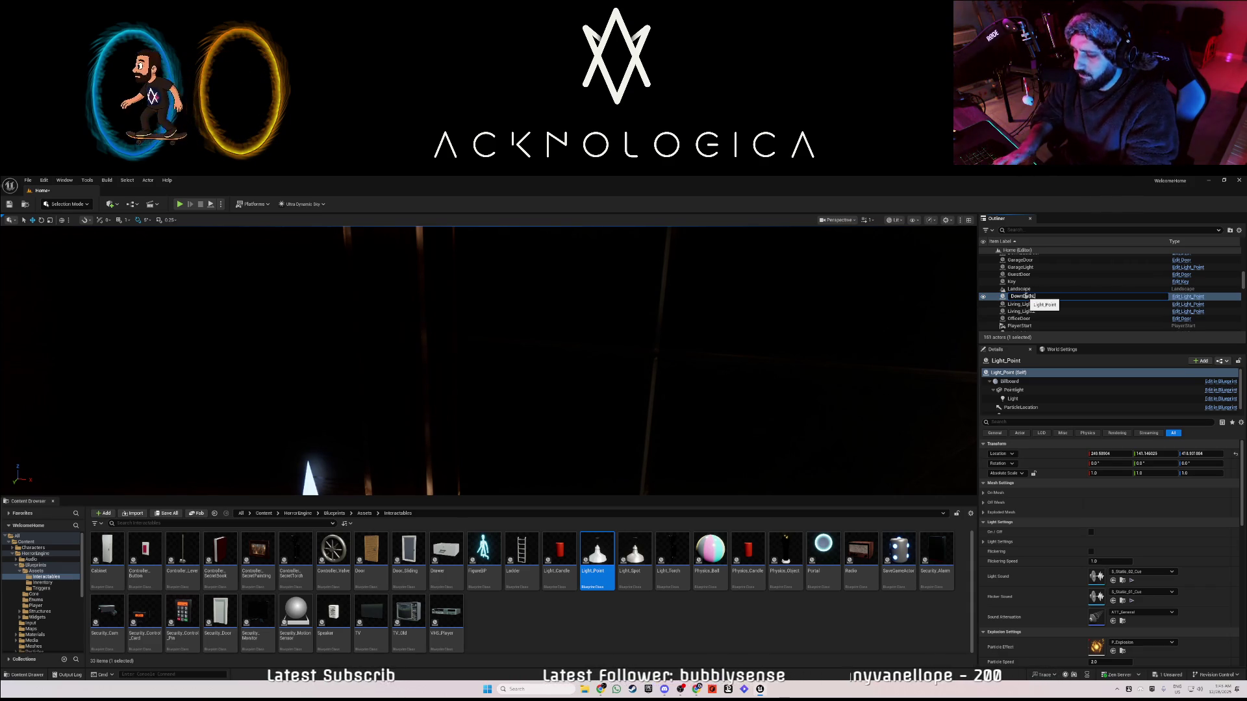
key("Return")
mouse_move(493, 364)
left_mouse_down()
mouse_move(494, 325)
mouse_move(416, 324)
mouse_move(428, 325)
left_mouse_up()
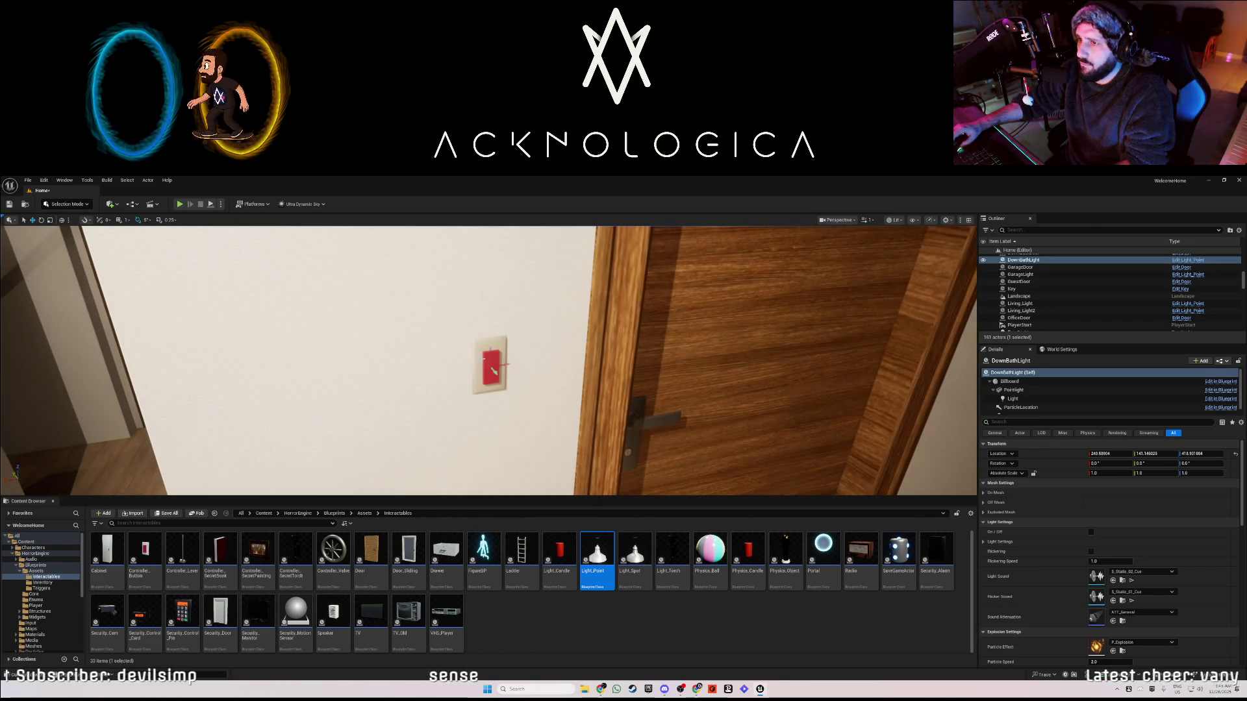
- Set Controller_Button6's Actors to Use to DownBathLight instead of GarageLight
left_click(490, 360)
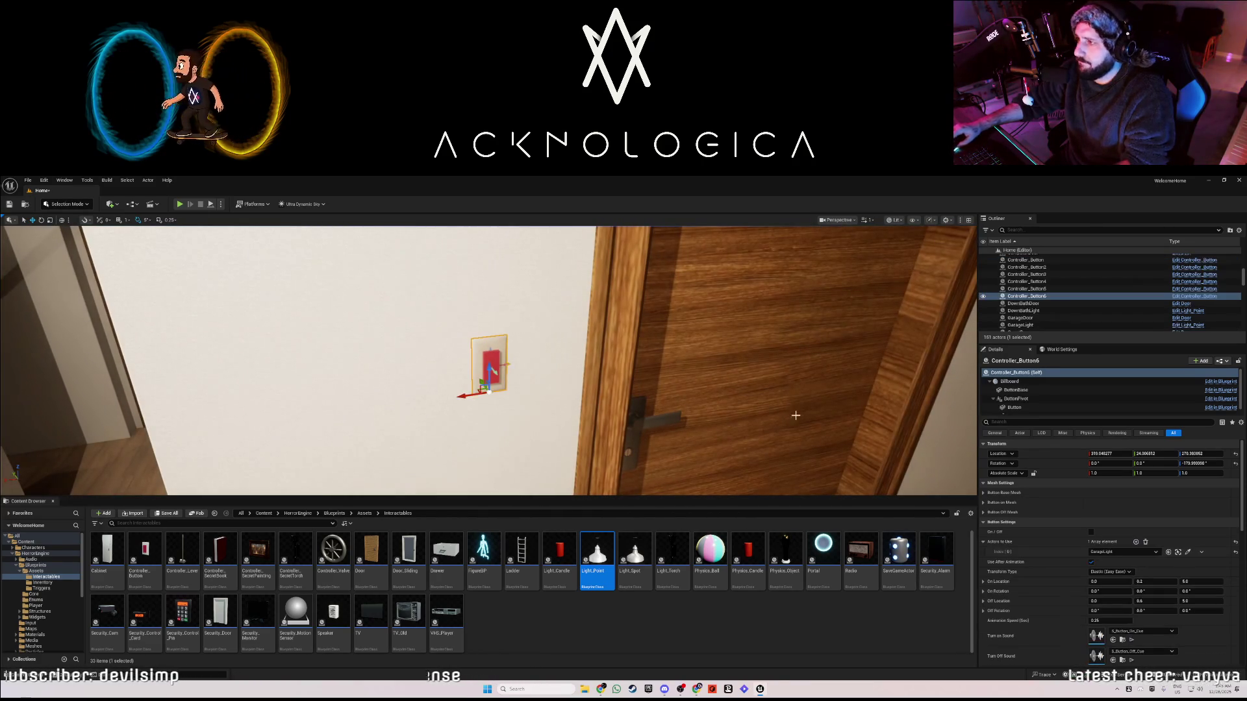
left_click(1125, 552)
type("down")
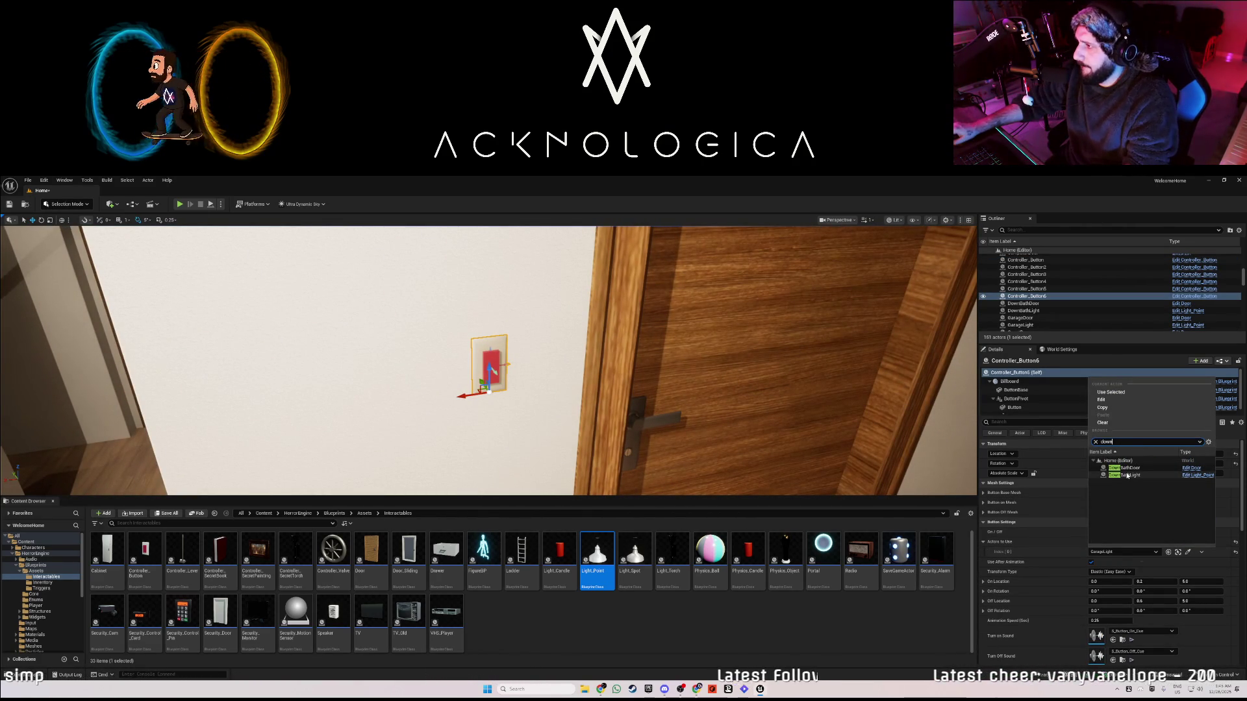
left_click(1127, 475)
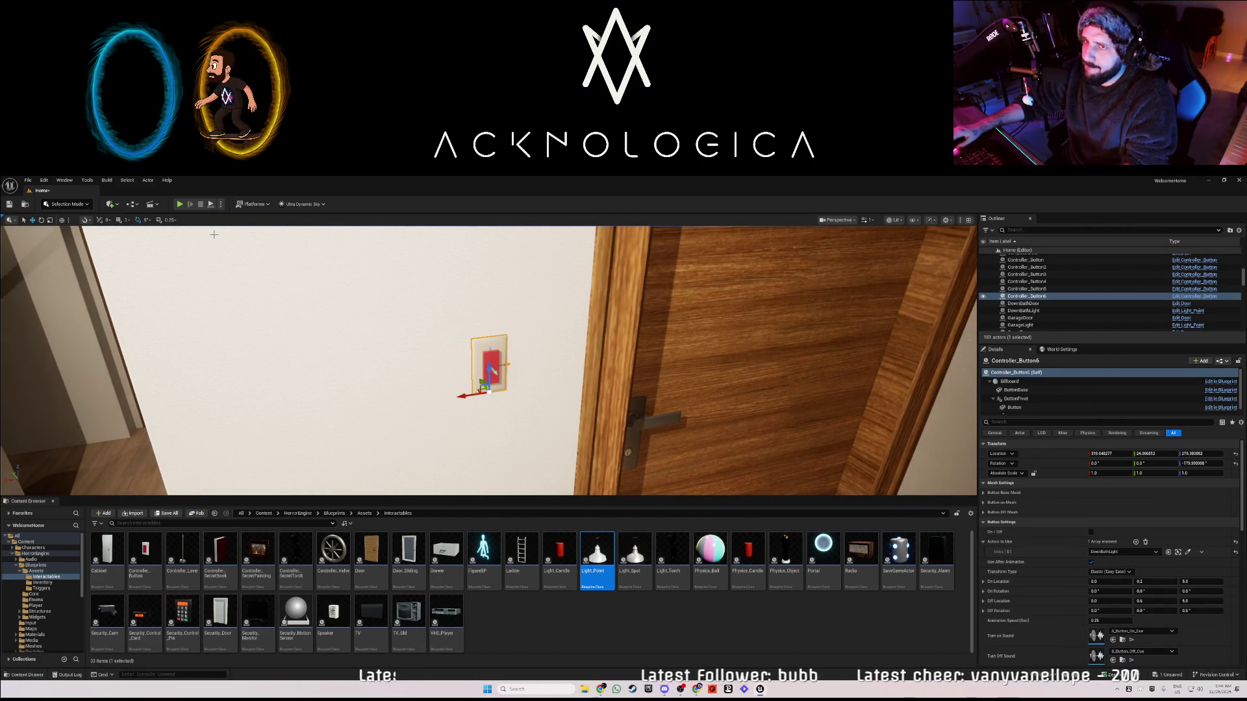
left_click_drag(226, 293, 229, 295)
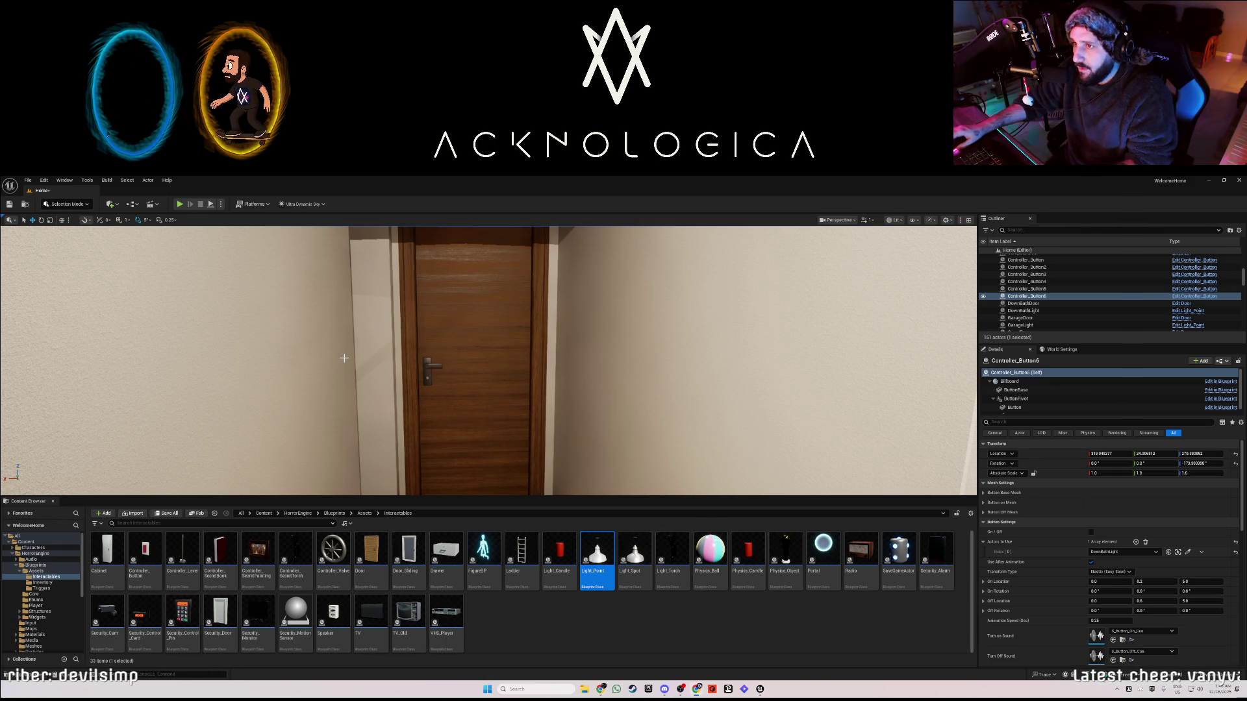
left_click(354, 360)
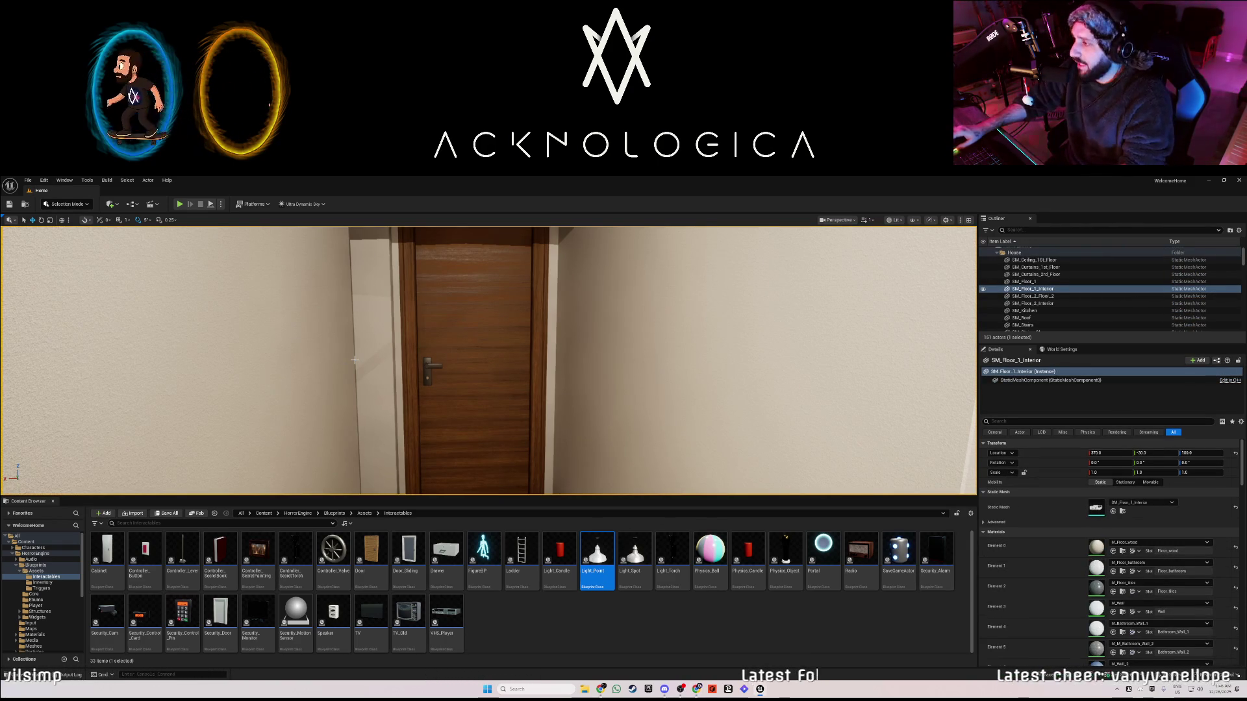
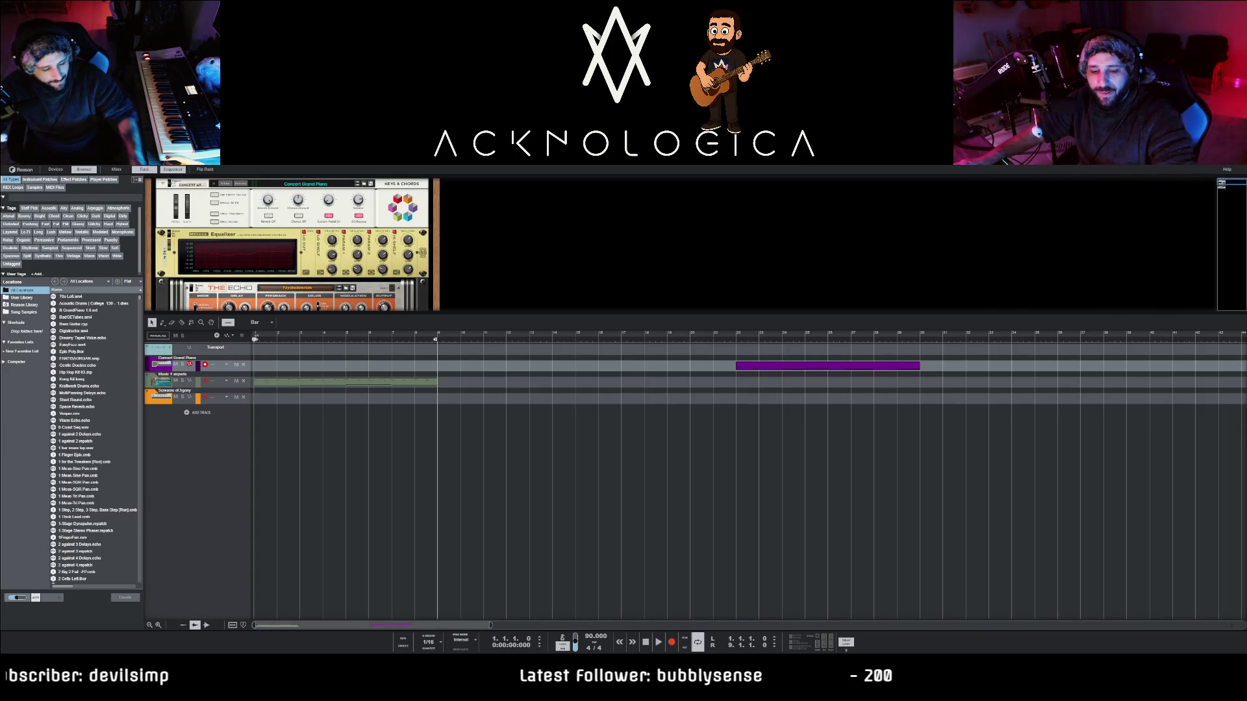
- Search the Browser for 'concert grand' and load the Concert Grand Piano patch as a new bottom track
left_click(218, 359)
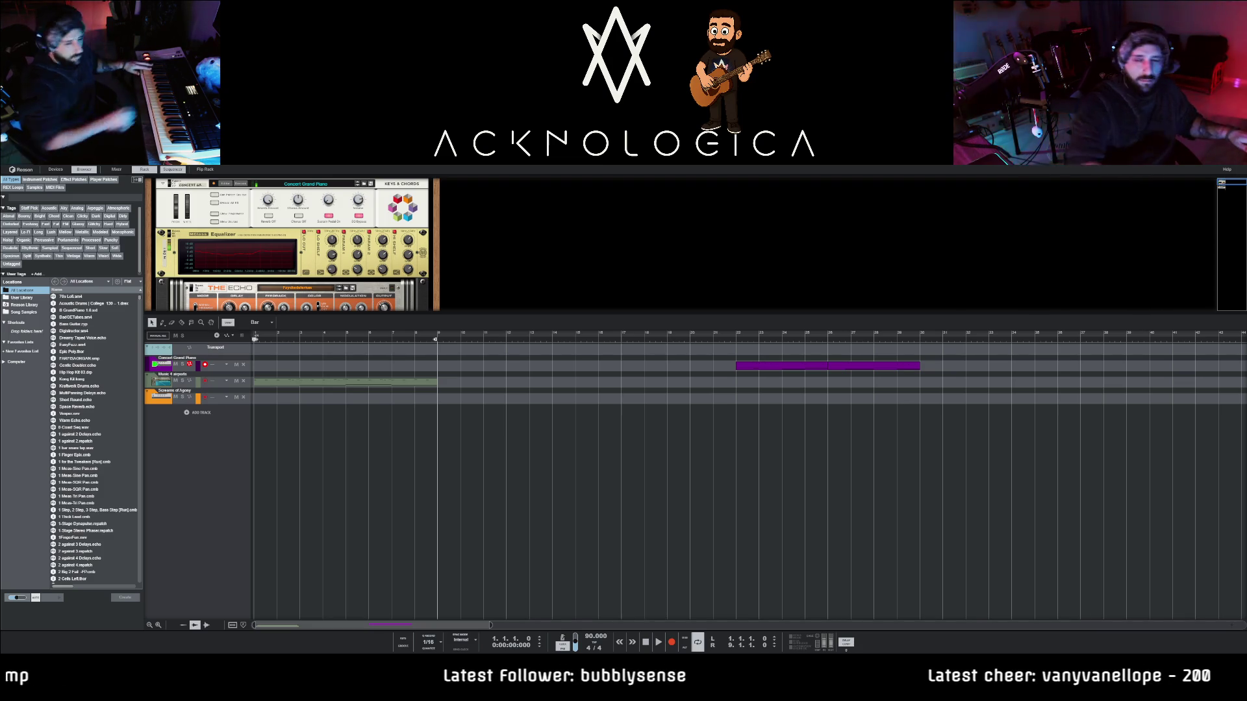
left_click(195, 429)
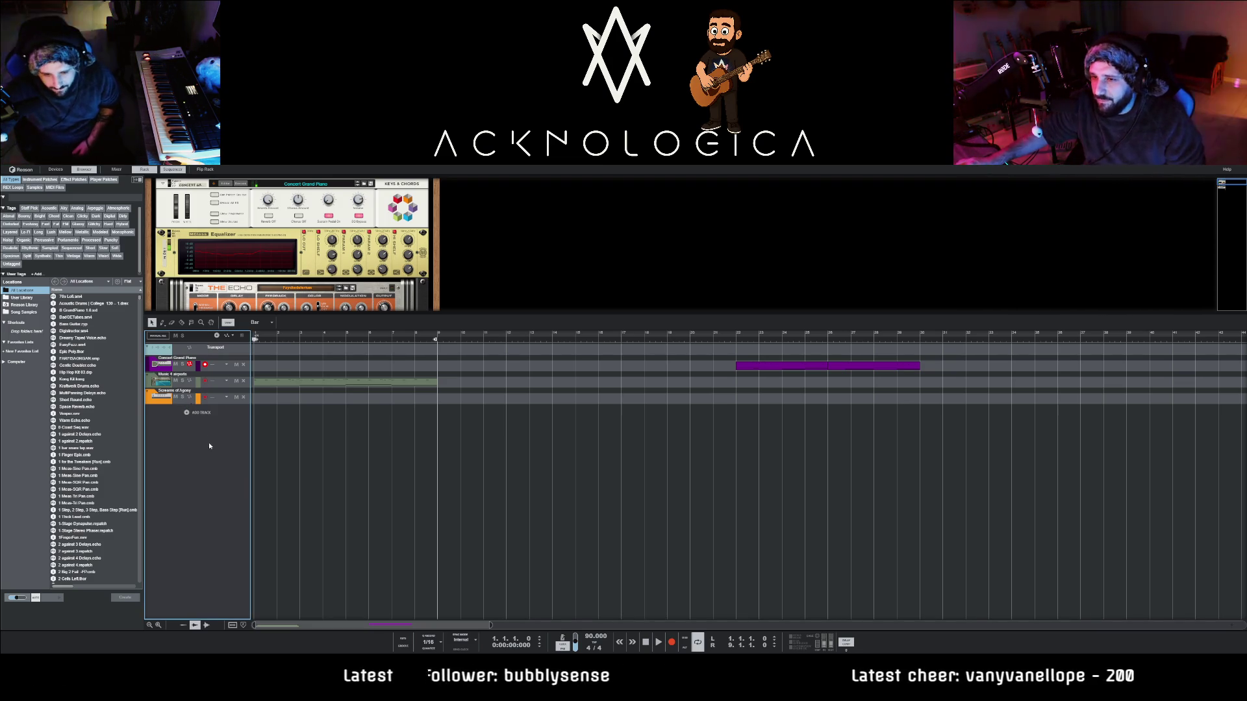
left_click(57, 197)
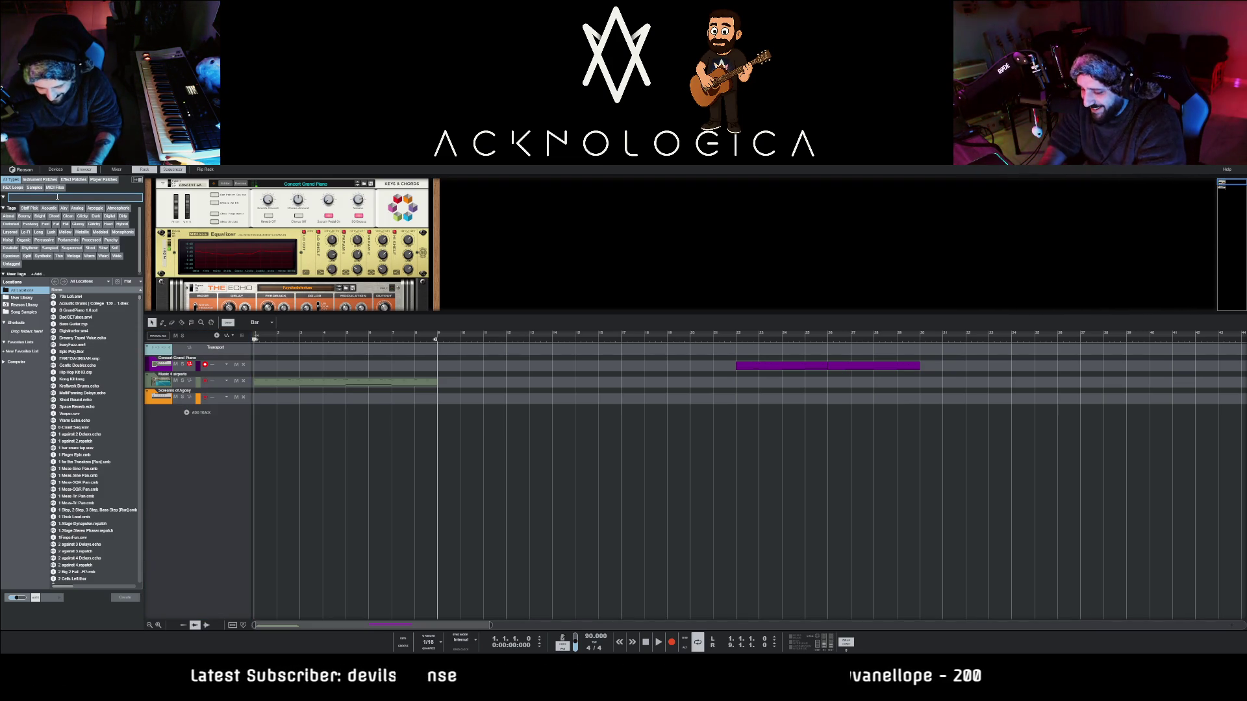
type("concert grand")
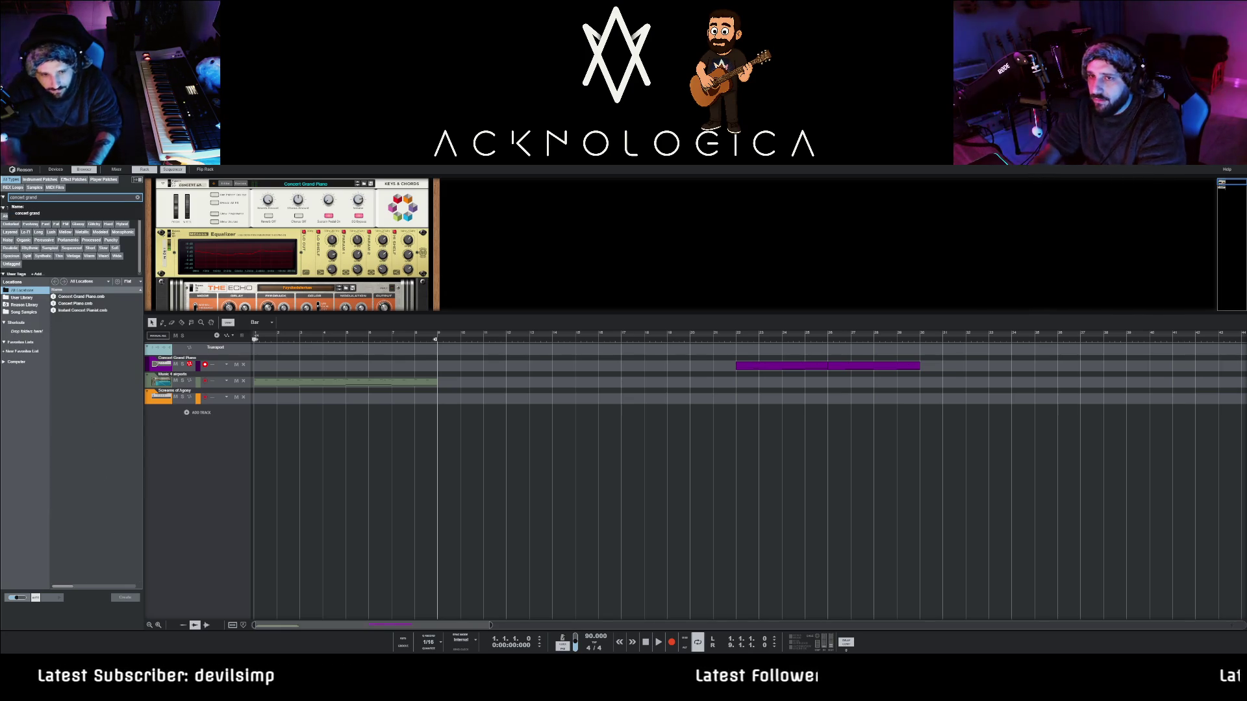
left_click(88, 296)
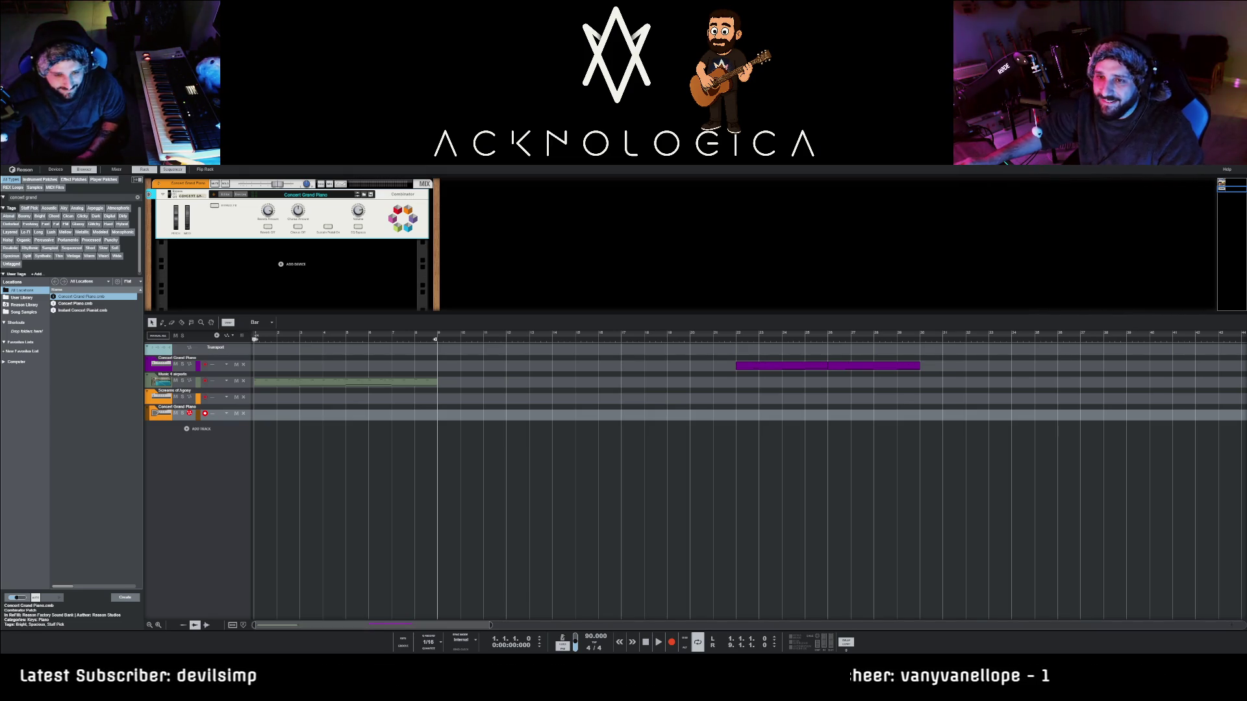
left_click(83, 321)
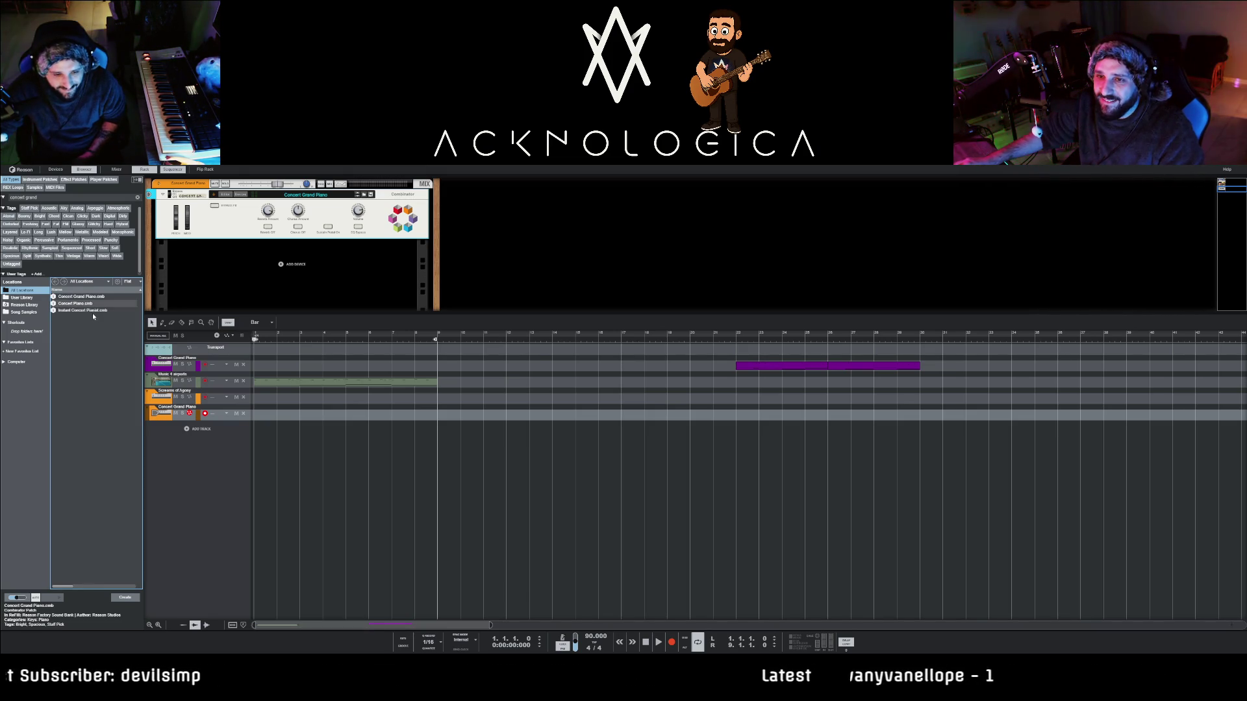
left_click(180, 361)
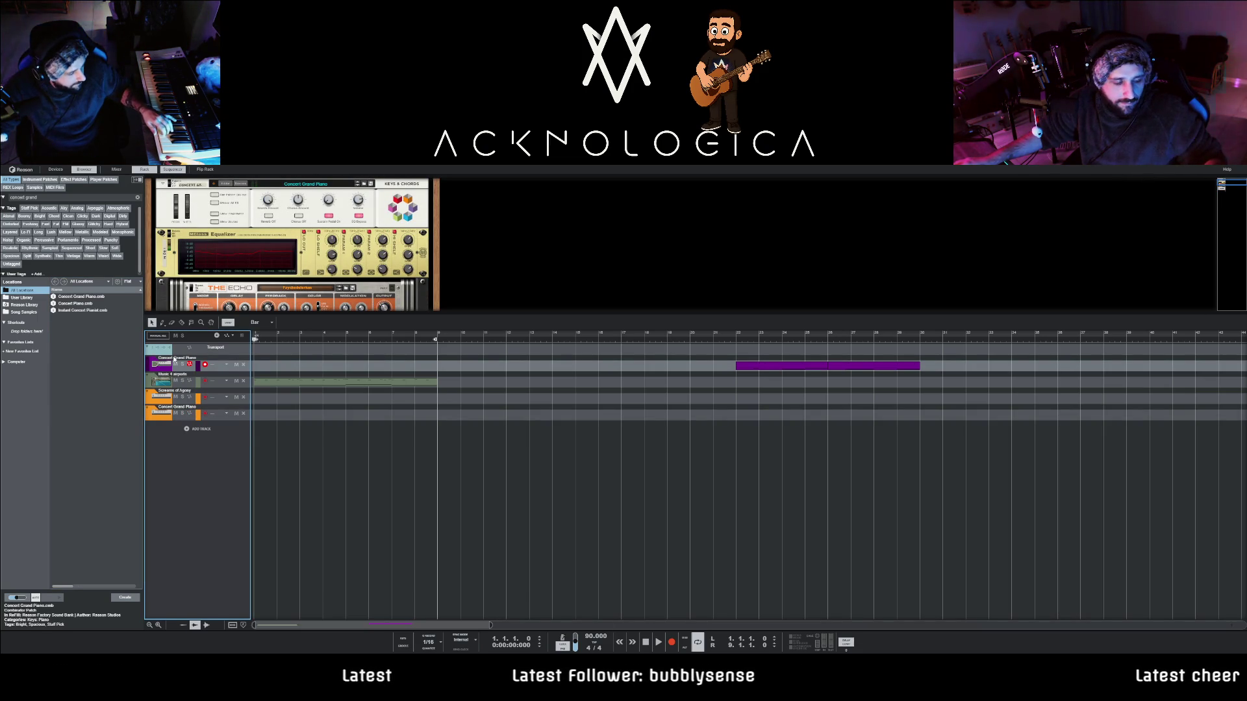
left_click(193, 407)
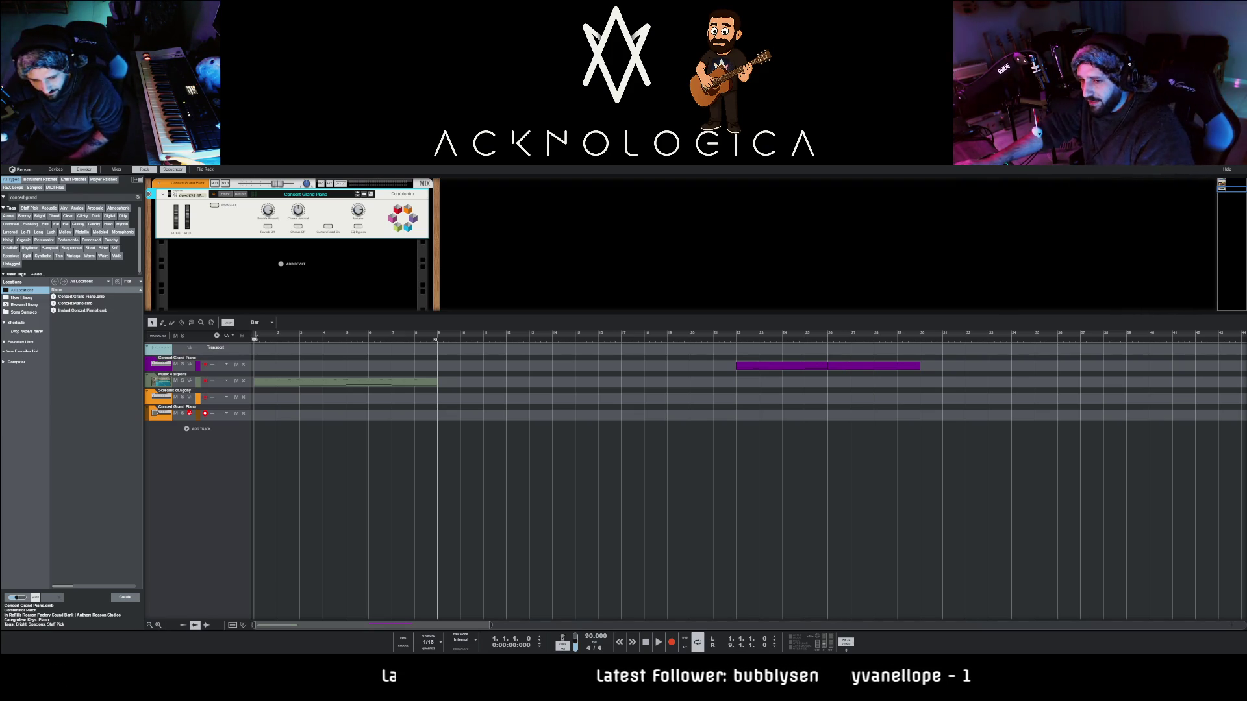
- Focus the sequencer arrangement so the song plays back from the start
left_click(196, 453)
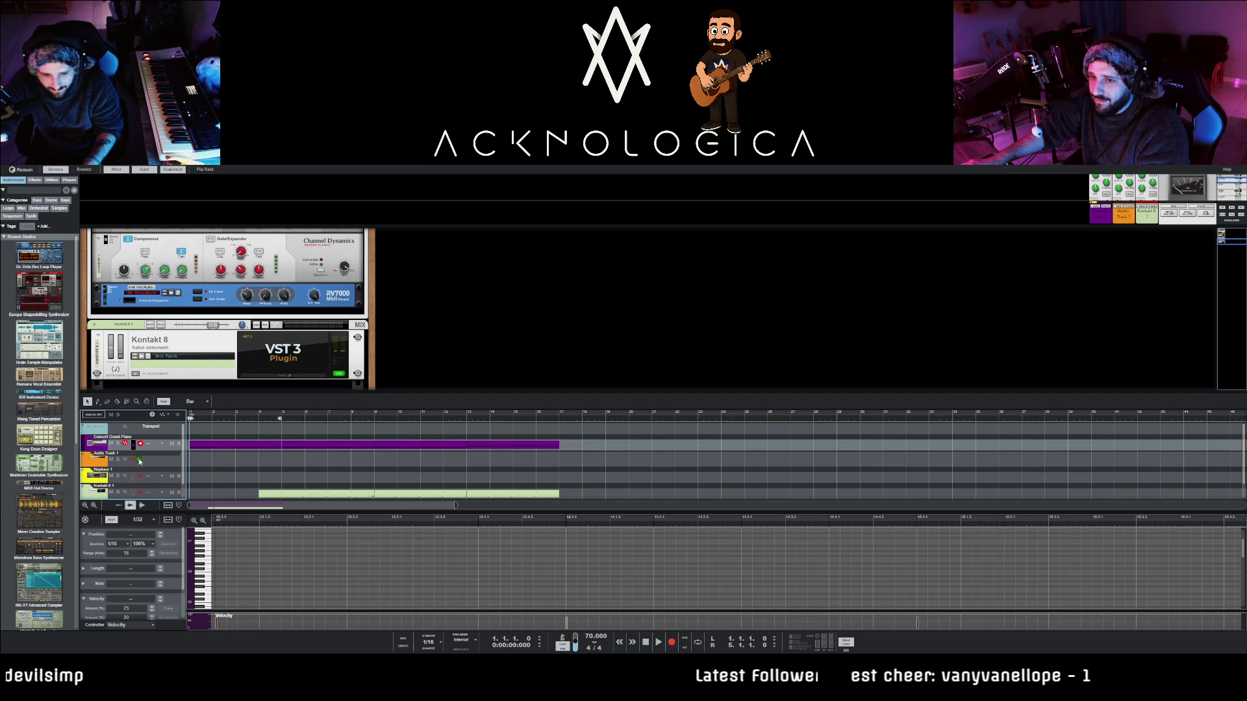
left_click(191, 423)
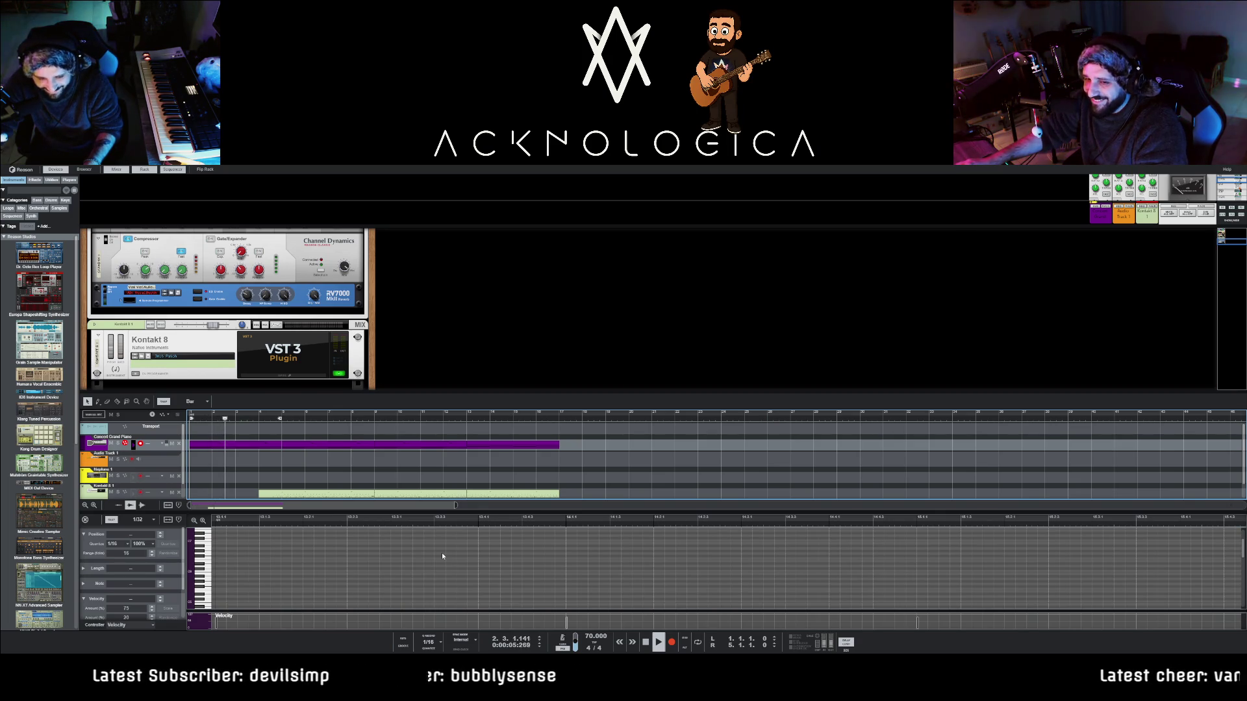
- Stop song playback and switch to the other open song with Ctrl+Tab
scroll(399, 447, "down", 1)
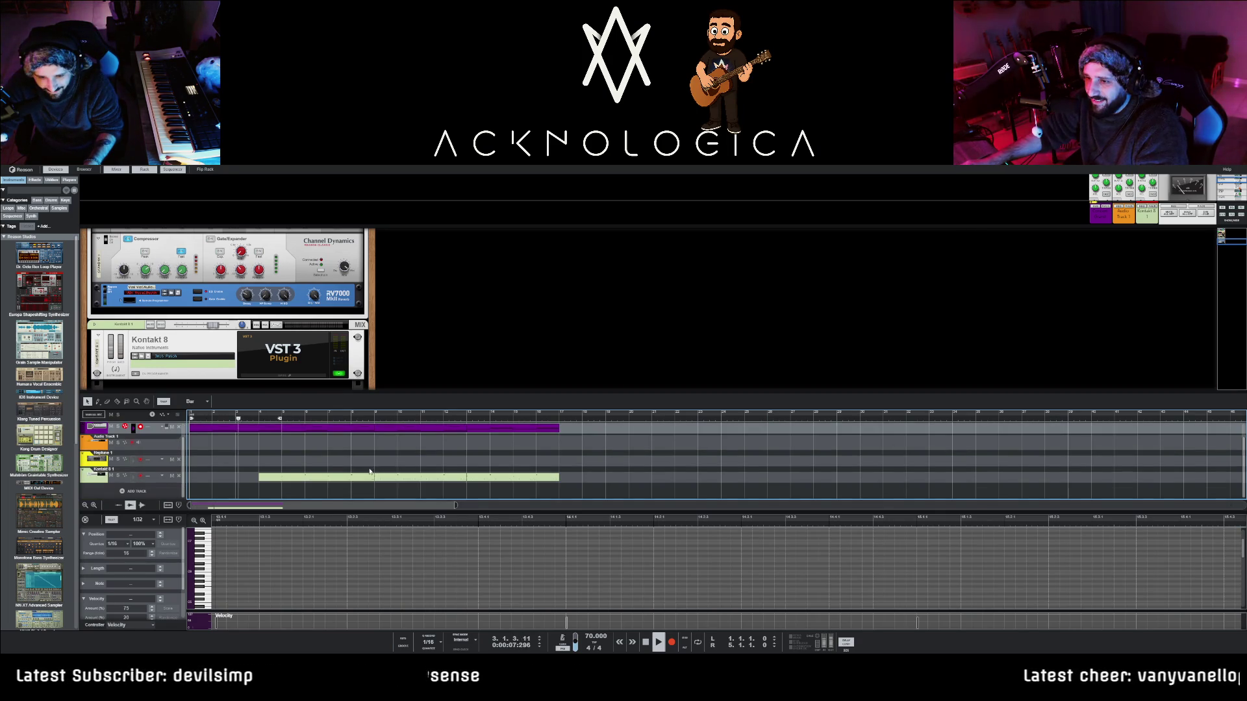
scroll(368, 472, "up", 1)
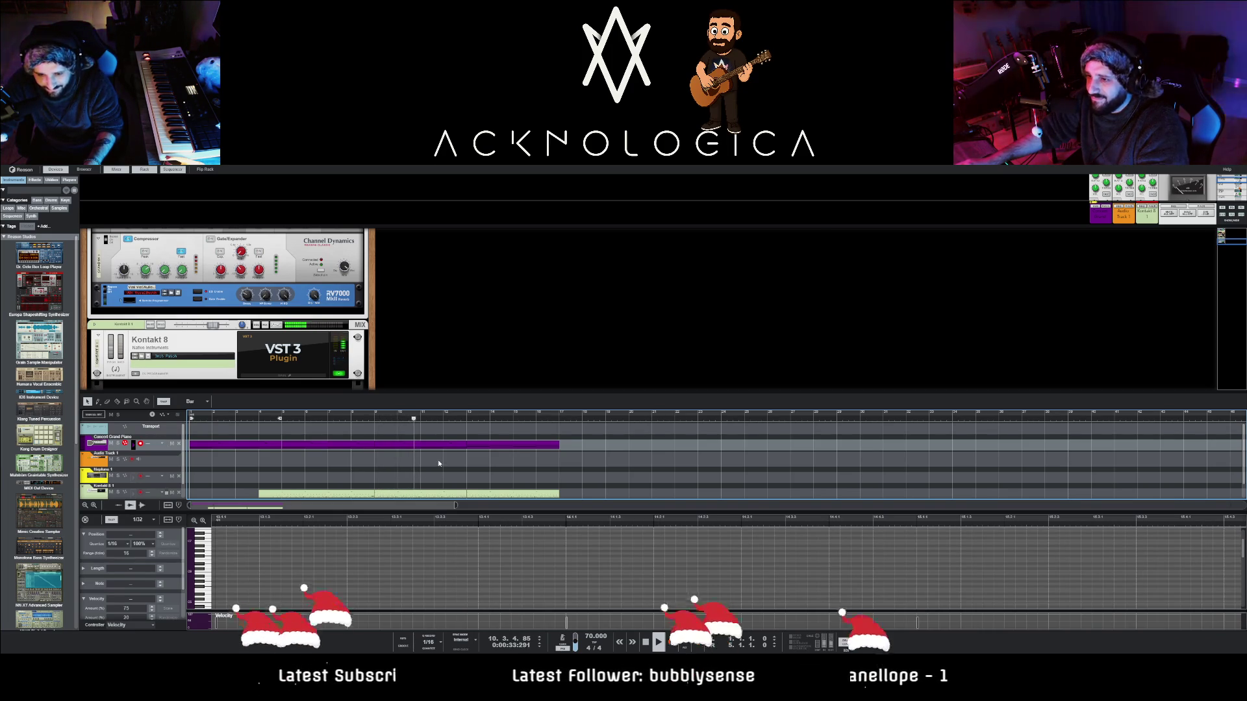
key("space")
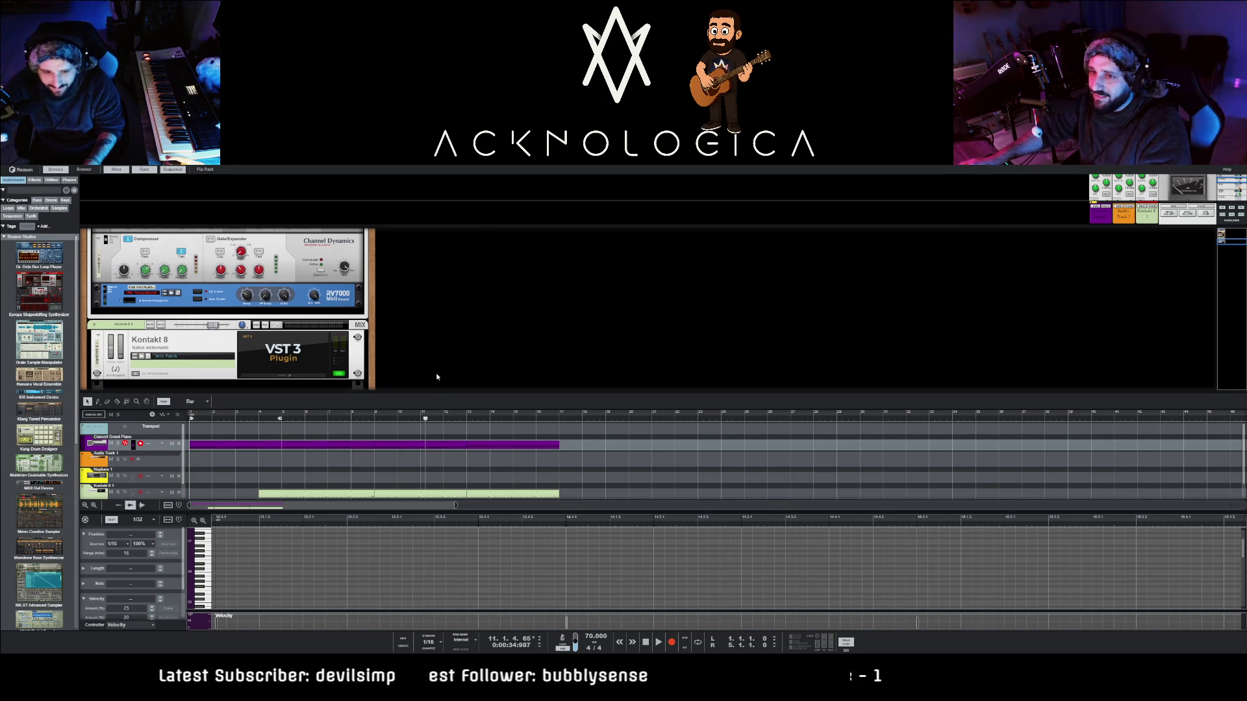
key("ctrl+Tab")
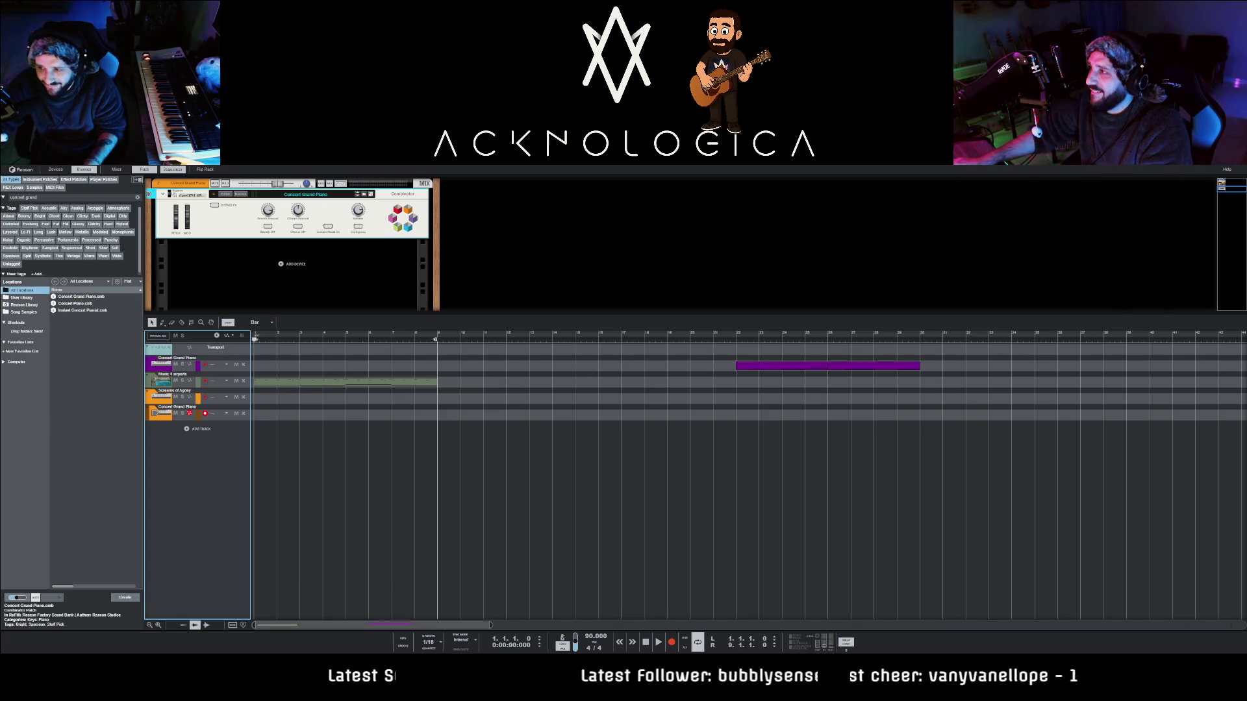
- Select the Concert Grand Piano track, return to the 70 BPM song, and shrink its rack to enlarge the sequencer
left_click(186, 410)
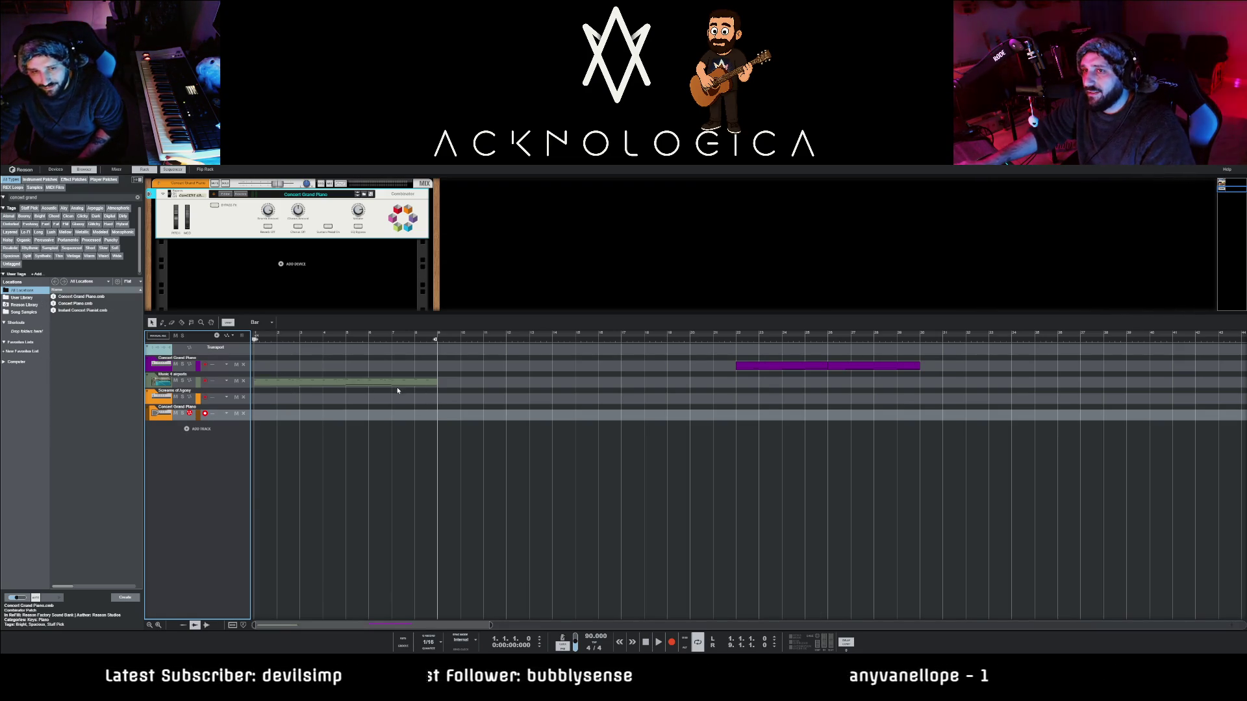
key("alt+Tab")
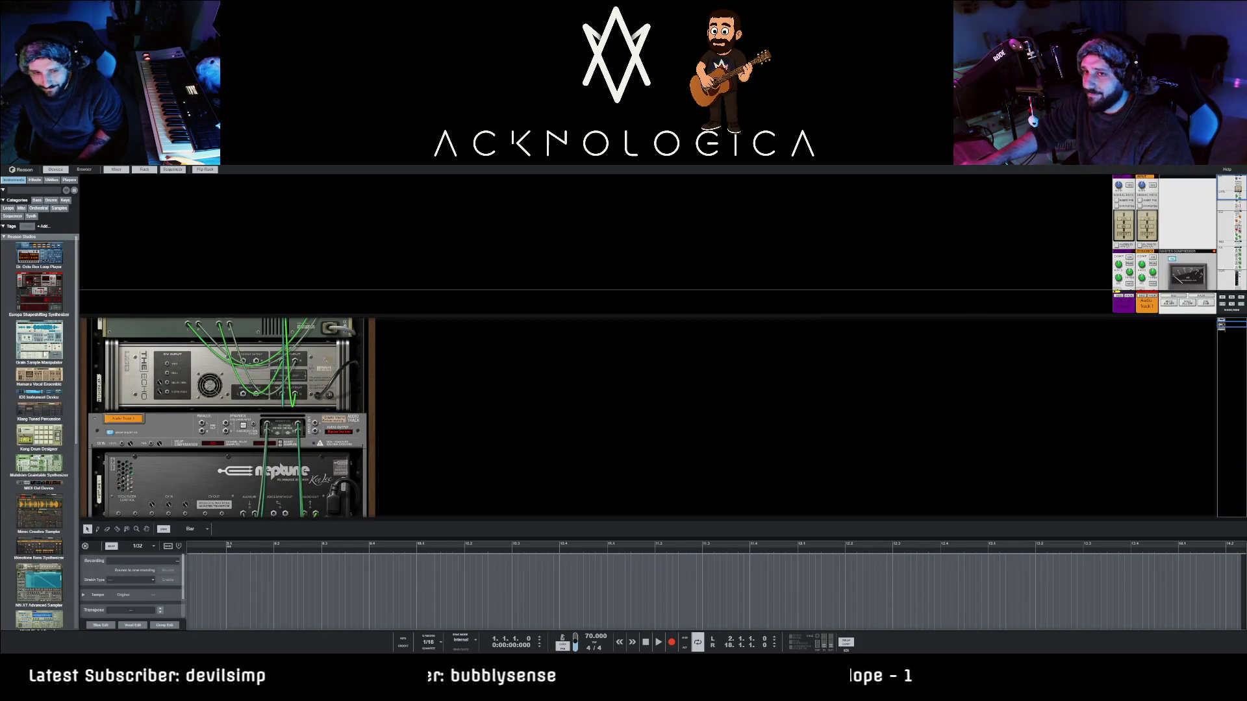
left_click_drag(193, 520, 193, 365)
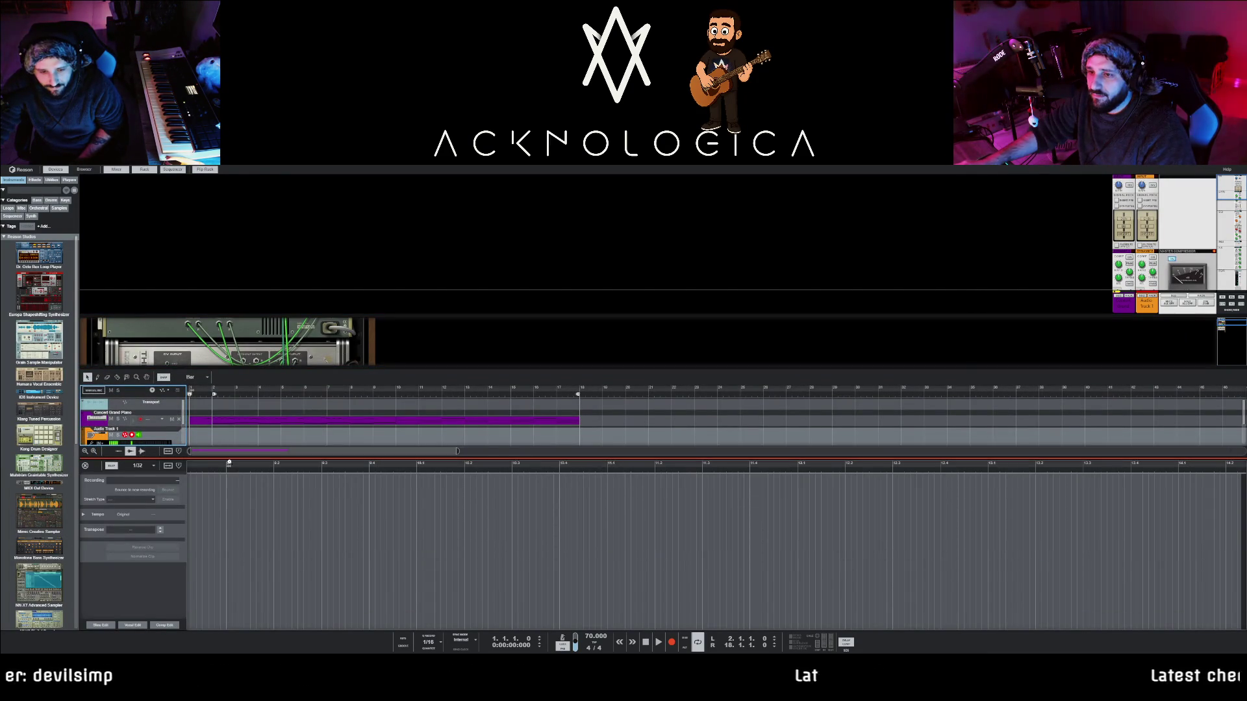